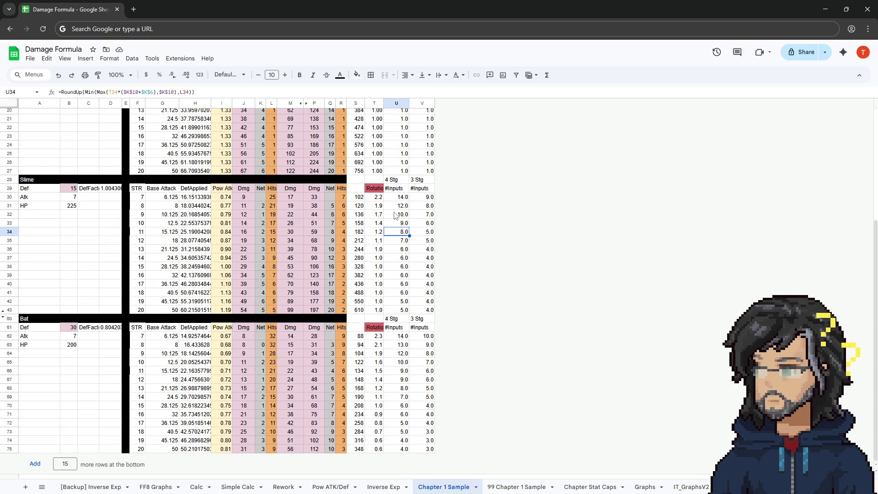
# Enter 32 in cell M2 at the top of the Chapter 1 Sample sheet
pyautogui.scroll(5, 400, 209)
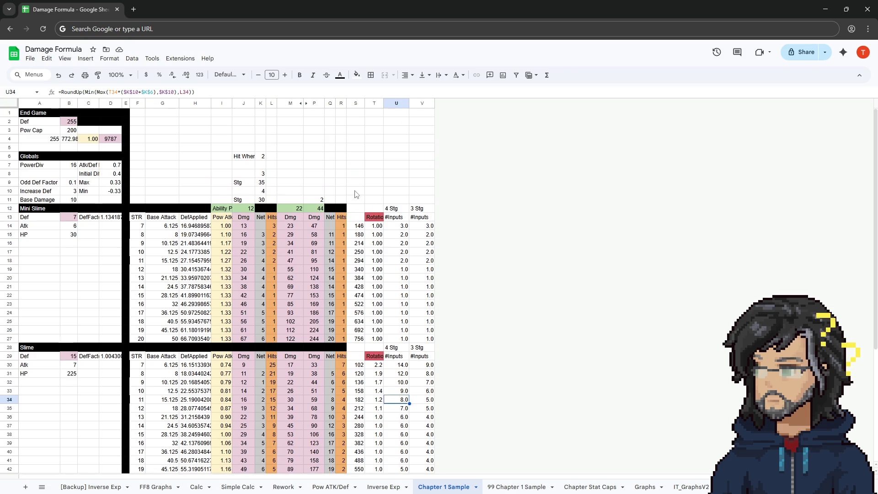
pyautogui.click(315, 130)
pyautogui.click(295, 121)
pyautogui.write('32')
pyautogui.press('Return')
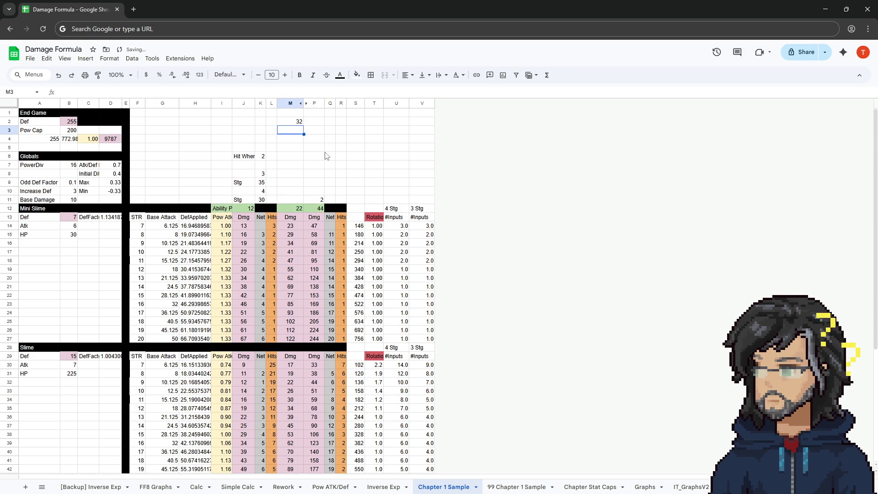
pyautogui.scroll(-2, 361, 215)
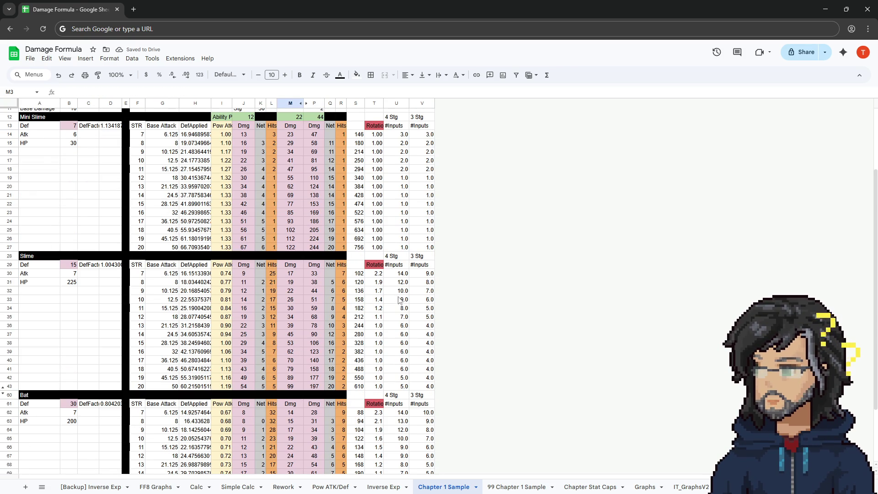
pyautogui.scroll(2, 399, 294)
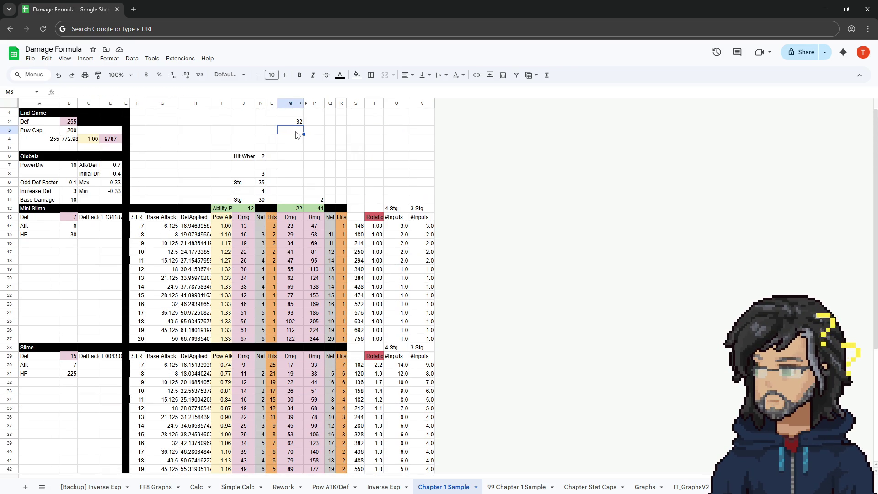
# Enter 30 in M3 directly below the 32
pyautogui.write('30')
pyautogui.press('Return')
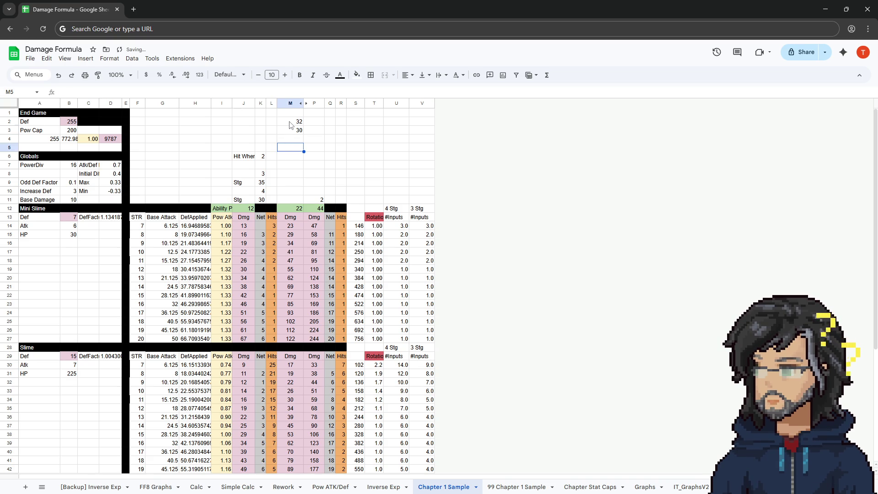
pyautogui.moveTo(292, 122); pyautogui.dragTo(291, 134)
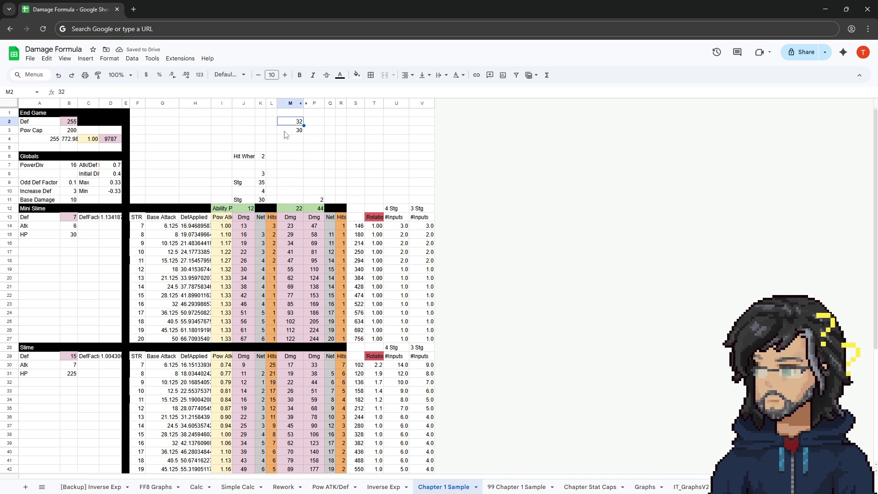
pyautogui.click(265, 132)
# Label rows L2 and L3 as slash and bash beside the values in column M
pyautogui.click(270, 122)
pyautogui.write('skash')
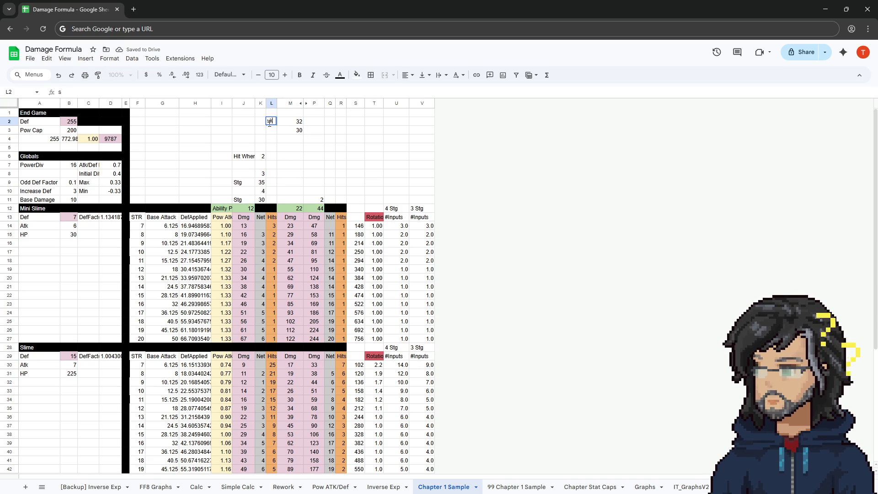
pyautogui.press('Return')
pyautogui.click(269, 123)
pyautogui.write('slash')
pyautogui.press('Return')
pyautogui.write('slas')
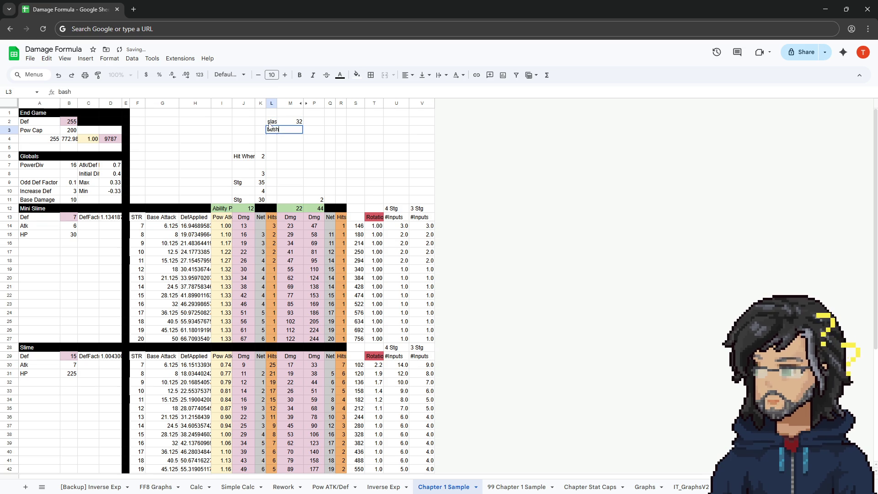
pyautogui.press('Return')
pyautogui.click(299, 129)
pyautogui.write('30')
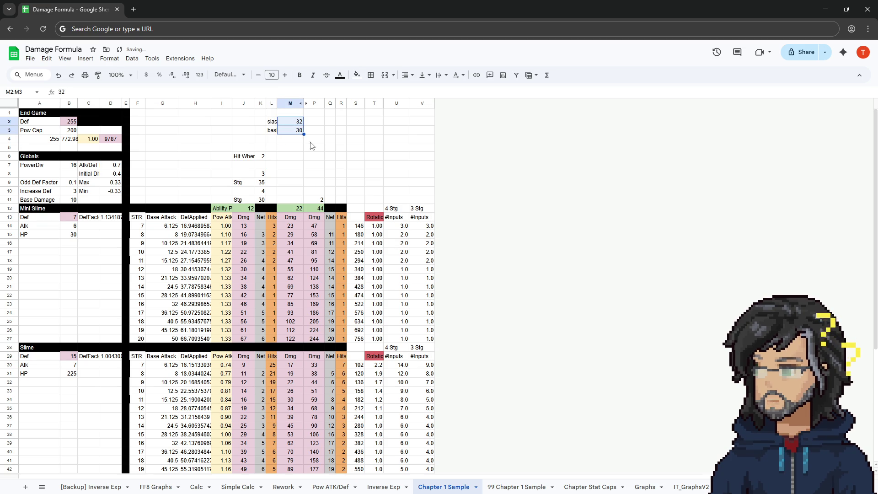
pyautogui.click(314, 124)
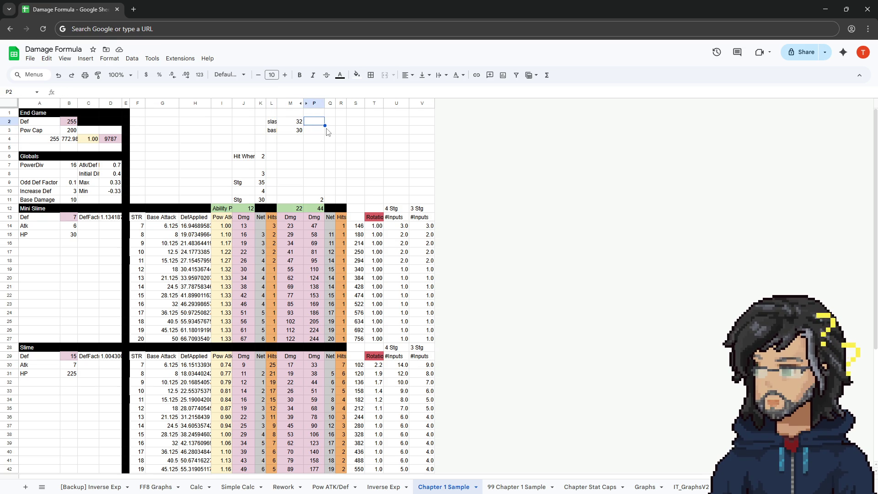
# Try the values 30, 1, 60 and 75 in P2, then clear it
pyautogui.write('30')
pyautogui.press('Left')
pyautogui.press('Right')
pyautogui.write('1')
pyautogui.press('Return')
pyautogui.press('Up')
pyautogui.write('60')
pyautogui.press('Return')
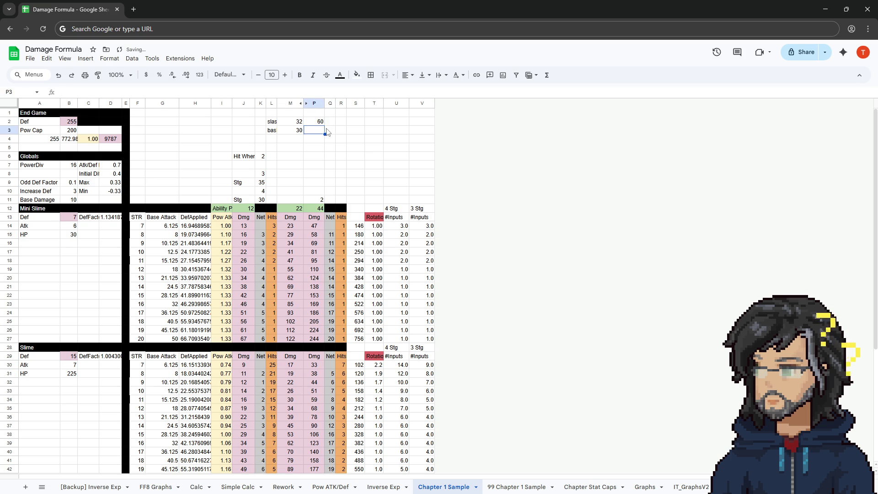
pyautogui.press('Up')
pyautogui.write('75')
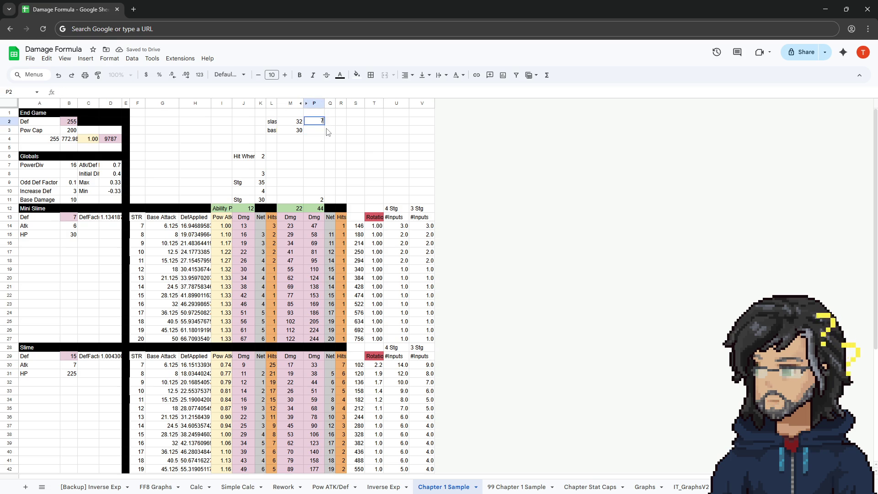
pyautogui.press('Return')
pyautogui.press('Up')
pyautogui.press('Delete')
pyautogui.press('Left')
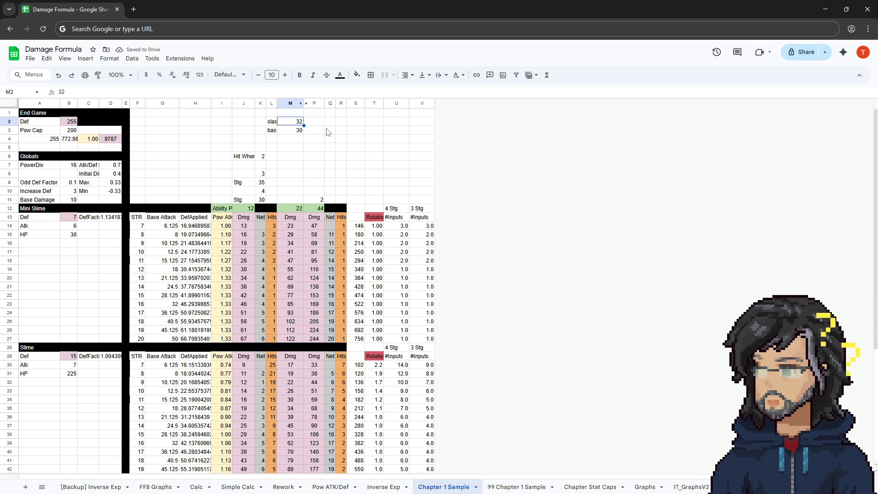
pyautogui.press('Right')
# Enter 1 in M1 and 2 in P1
pyautogui.press('Left')
pyautogui.press('Up')
pyautogui.write('1')
pyautogui.press('Return')
pyautogui.press('Down')
pyautogui.press('Up')
pyautogui.press('Down')
pyautogui.press('Up')
pyautogui.press('Right')
pyautogui.press('Up')
pyautogui.write('2')
pyautogui.press('Return')
# After reviewing the Slime rotation values, enter 64 in P2 and 60 in P3
pyautogui.moveTo(378, 365)
pyautogui.mouseDown()
pyautogui.moveTo(398, 375)
pyautogui.moveTo(397, 400)
pyautogui.mouseUp()
pyautogui.click(317, 122)
pyautogui.write('64')
pyautogui.press('Return')
pyautogui.write('60')
pyautogui.press('Return')
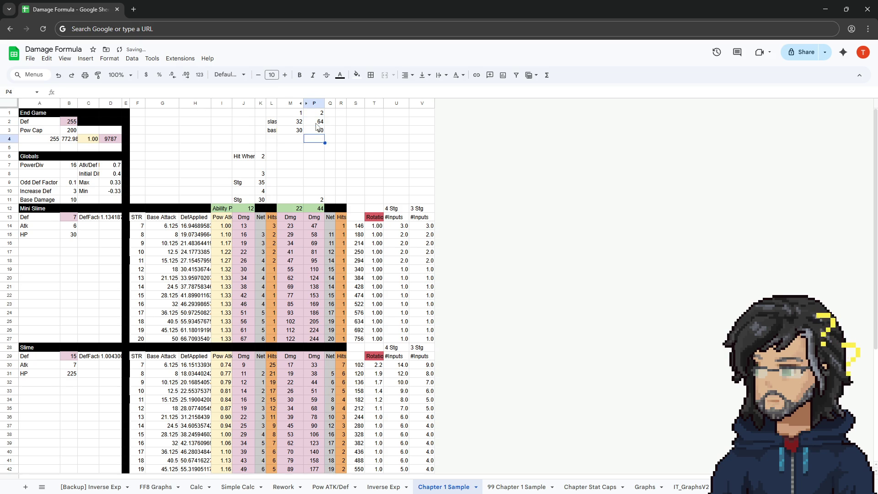
pyautogui.press('Up')
pyautogui.moveTo(316, 116); pyautogui.dragTo(315, 130)
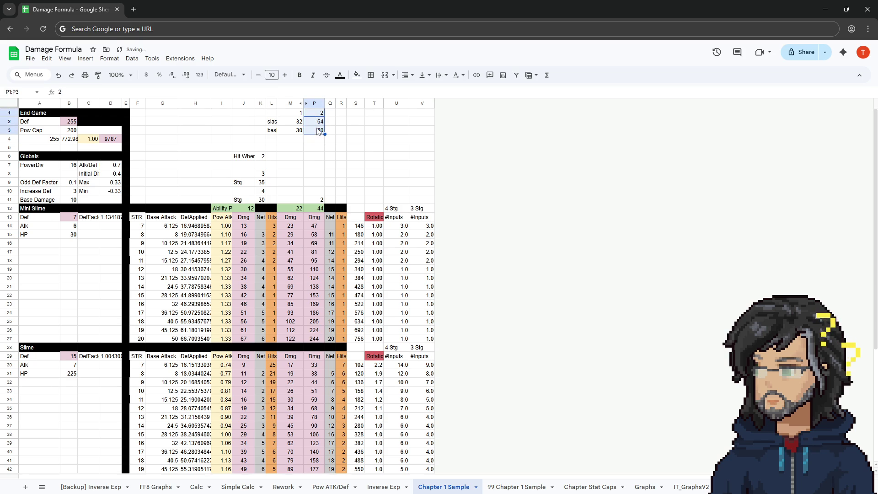
pyautogui.click(323, 123)
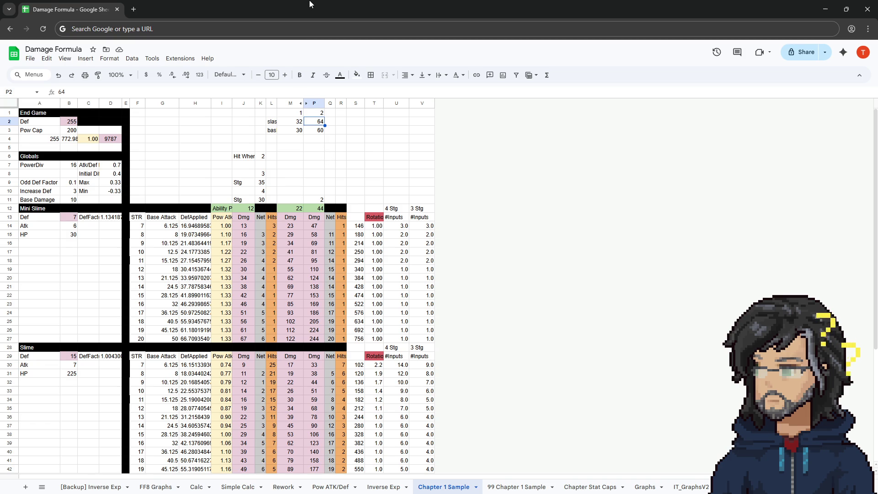
# Check the running Unity game, then return to the spreadsheet's new blank sheet
pyautogui.moveTo(310, 4); pyautogui.dragTo(185, 69)
pyautogui.press('super+Down')
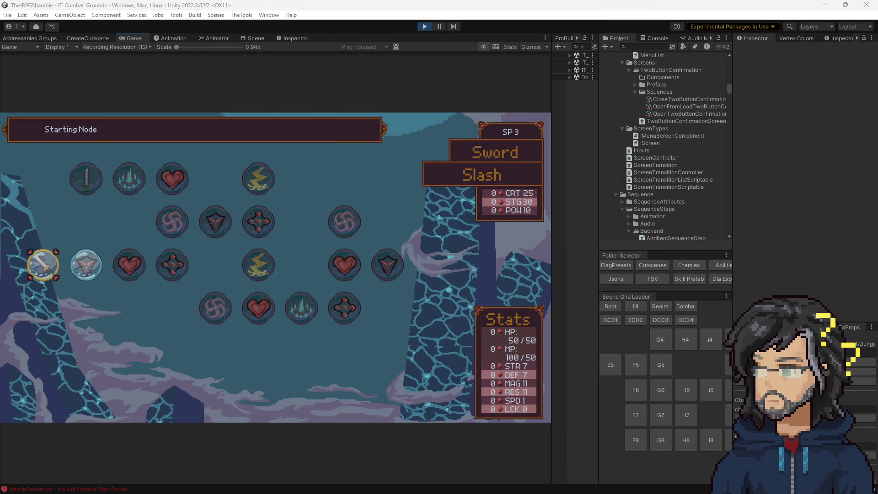
pyautogui.hotkey('alt', 'Tab')
pyautogui.press('super+Up')
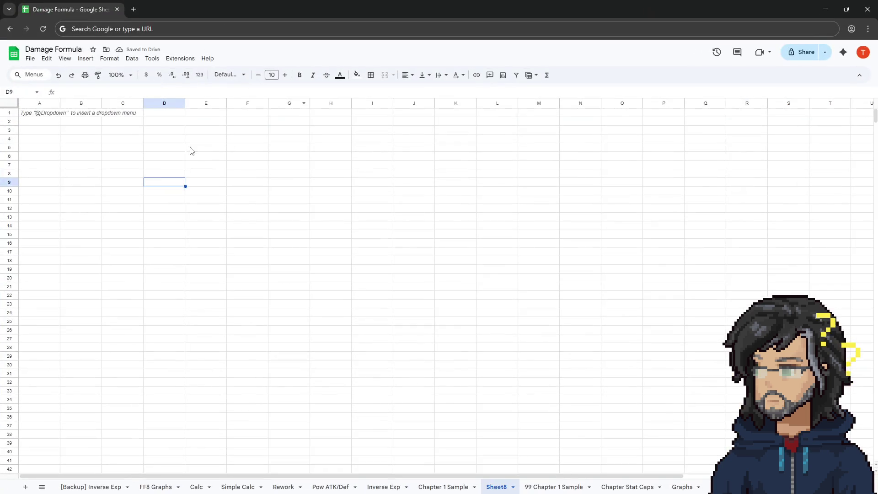
# On Sheet8 enter 30 in B2 and 2 in B1
pyautogui.click(39, 115)
pyautogui.click(40, 130)
pyautogui.press('Up')
pyautogui.press('Right')
pyautogui.write('30')
pyautogui.press('Return')
pyautogui.press('Up')
pyautogui.click(38, 124)
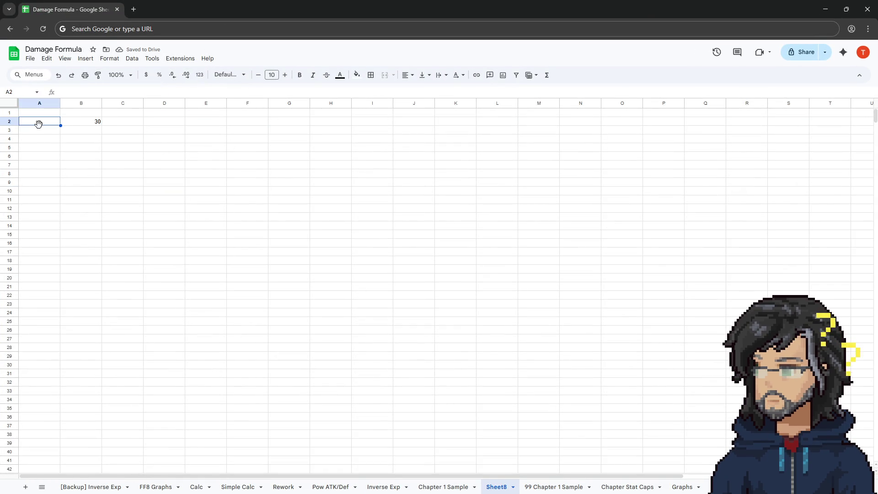
pyautogui.press('Right')
pyautogui.press('Up')
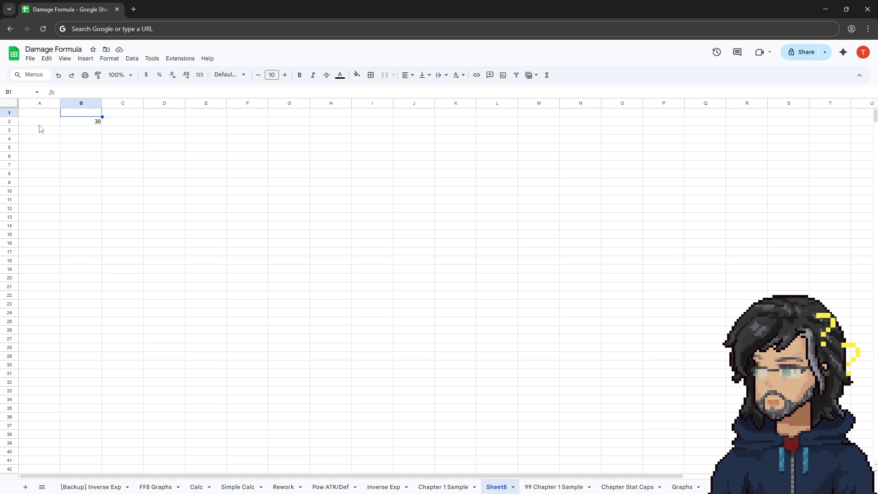
pyautogui.write('2')
pyautogui.press('Return')
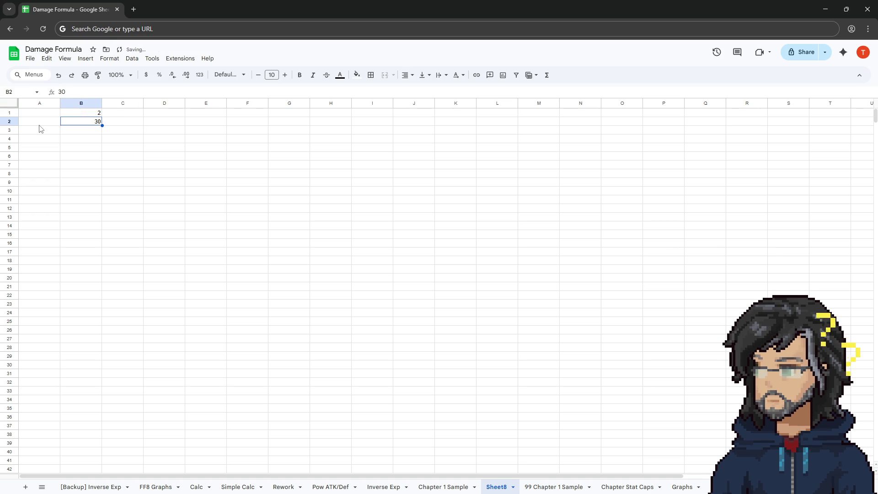
# Put the product formula =B2*B1 in C2, giving 60
pyautogui.press('Up')
pyautogui.press('Right')
pyautogui.press('Left')
pyautogui.press('Down')
pyautogui.press('Right')
pyautogui.write('=B1*B2')
pyautogui.press('Return')
pyautogui.doubleClick(123, 124)
pyautogui.press('BackSpace')
pyautogui.press('BackSpace')
pyautogui.write('=')
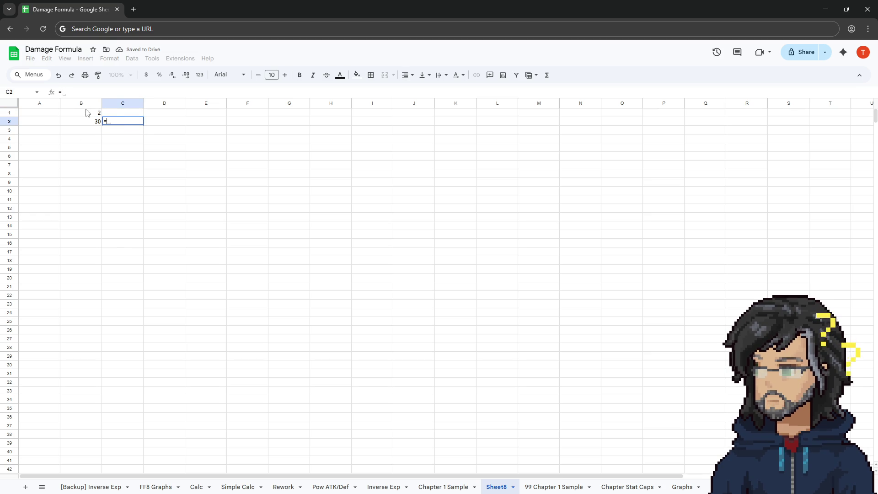
pyautogui.click(90, 125)
pyautogui.write('*')
pyautogui.click(97, 112)
pyautogui.click(155, 173)
pyautogui.click(117, 124)
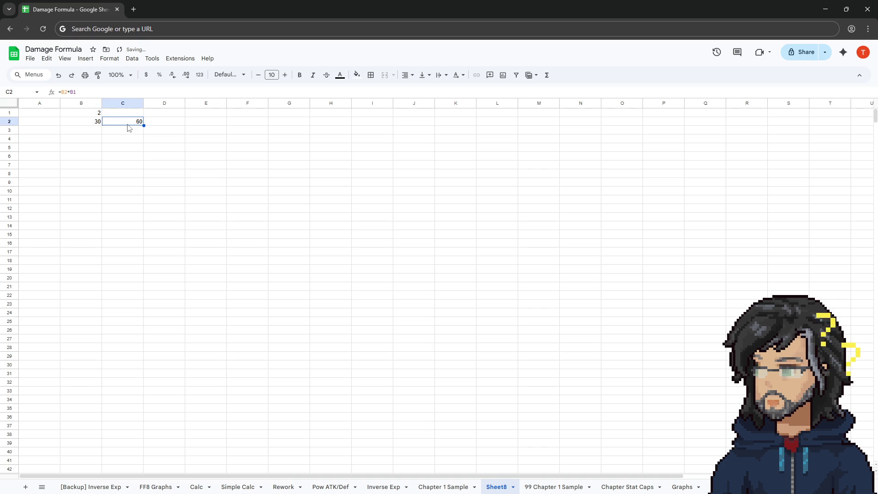
# Label C1 '1 Defeat' and switch to Visual Studio
pyautogui.click(121, 113)
pyautogui.write('K')
pyautogui.press('BackSpace')
pyautogui.write('! Defeat')
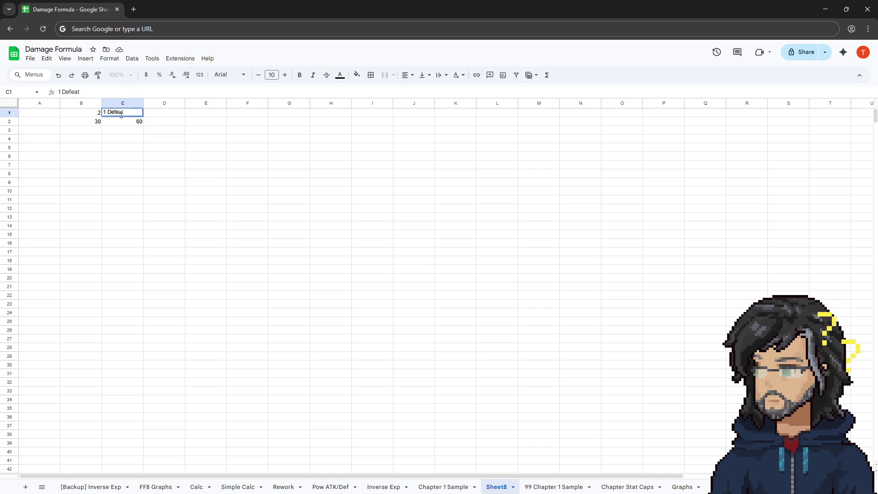
pyautogui.press('Return')
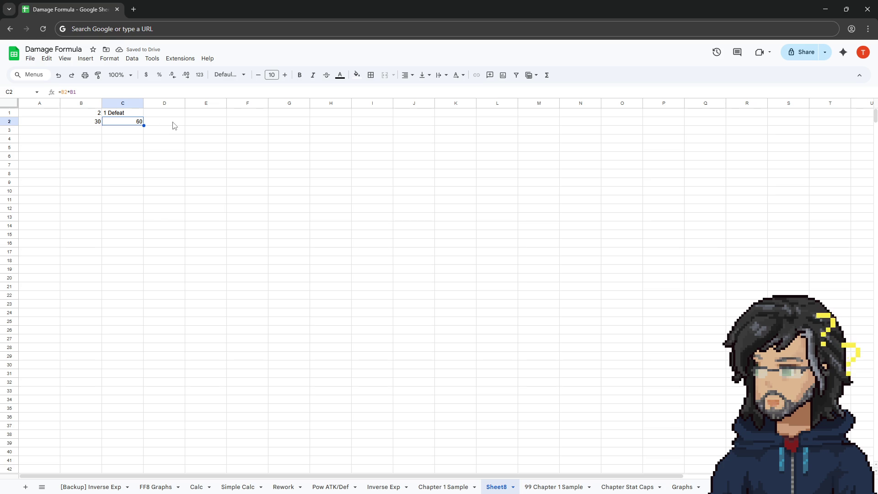
pyautogui.hotkey('alt', 'Tab')
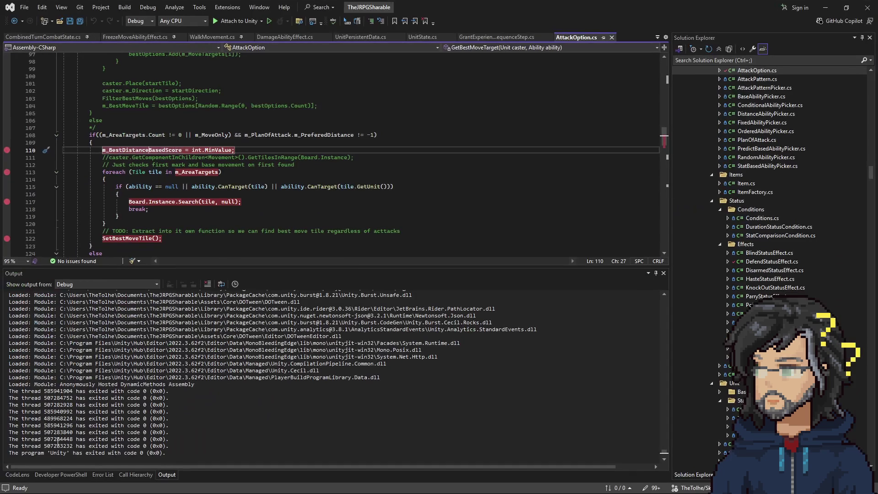
# Inspect RequiredExperience's definition in AbilitySpec.cs, highlighting skillPointGained+1, then minimize Visual Studio
pyautogui.click(15, 22)
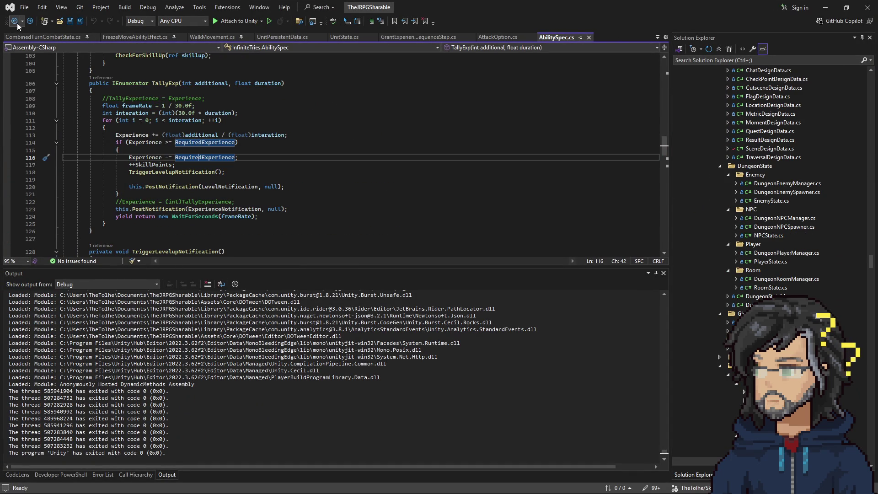
pyautogui.scroll(4, 228, 160)
pyautogui.rightClick(196, 230)
pyautogui.click(229, 289)
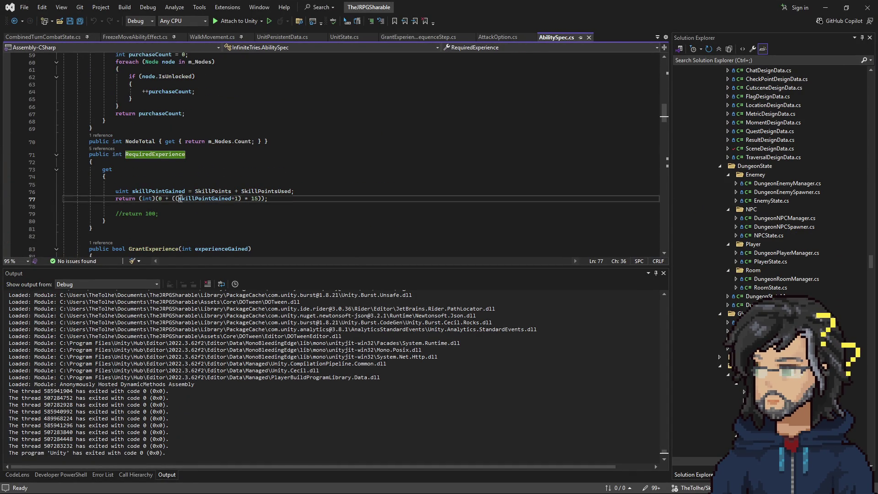
pyautogui.moveTo(179, 198); pyautogui.dragTo(239, 199)
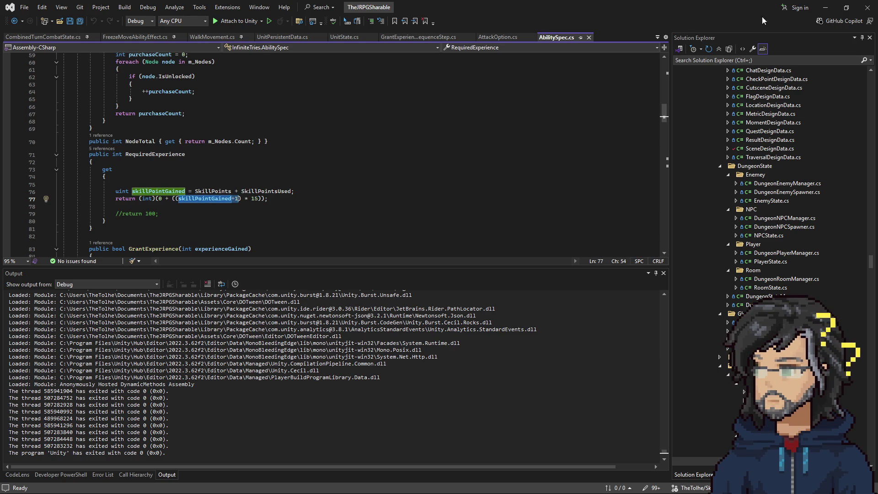
pyautogui.click(825, 8)
pyautogui.click(159, 126)
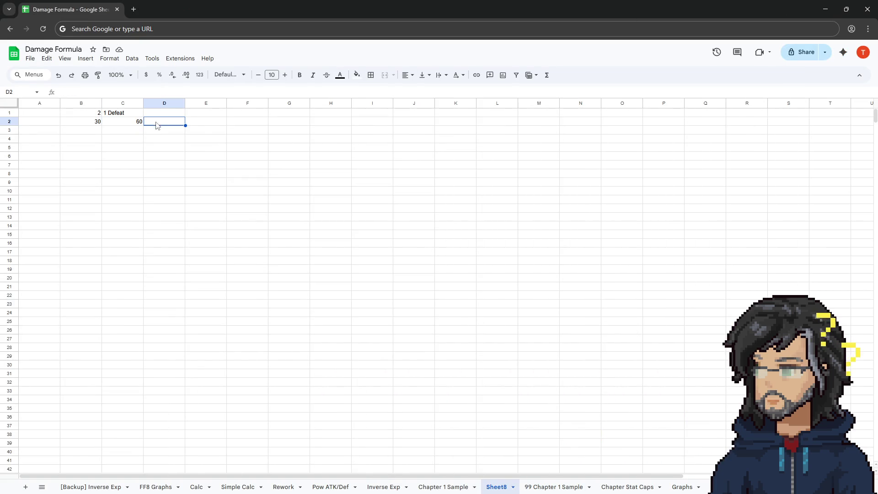
# Enter level 1 in cell D2
pyautogui.click(201, 126)
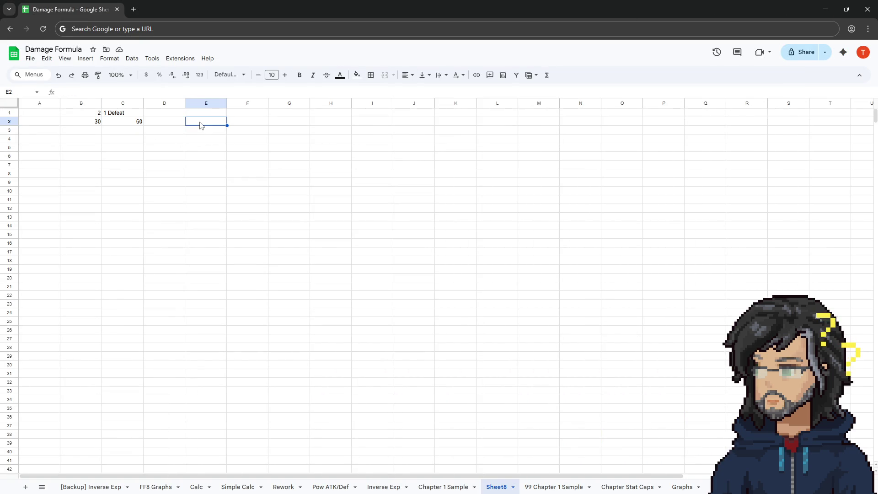
pyautogui.write('15')
pyautogui.click(179, 123)
pyautogui.write('1')
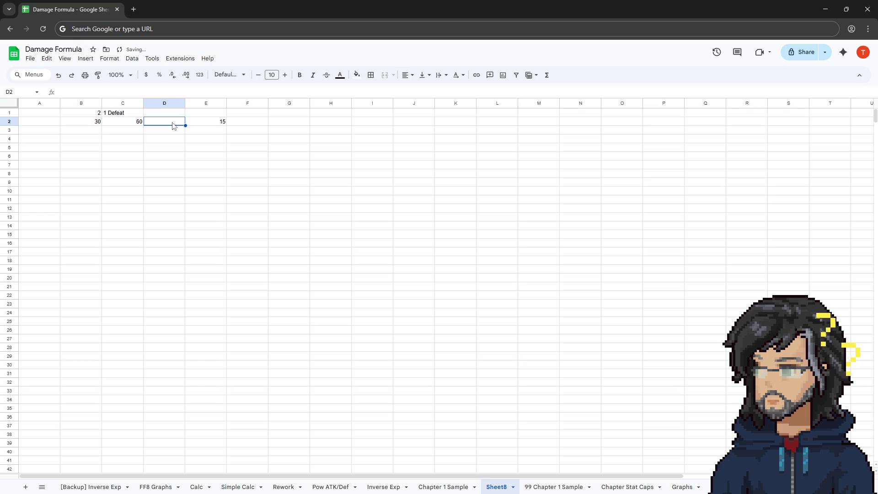
pyautogui.press('Return')
# Build the cost formula =(1+D2)*15 in E2
pyautogui.click(218, 127)
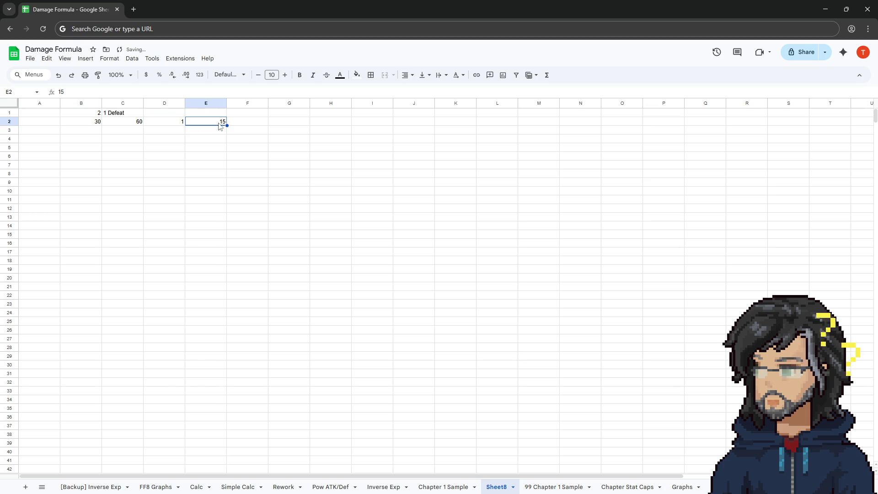
pyautogui.doubleClick(210, 124)
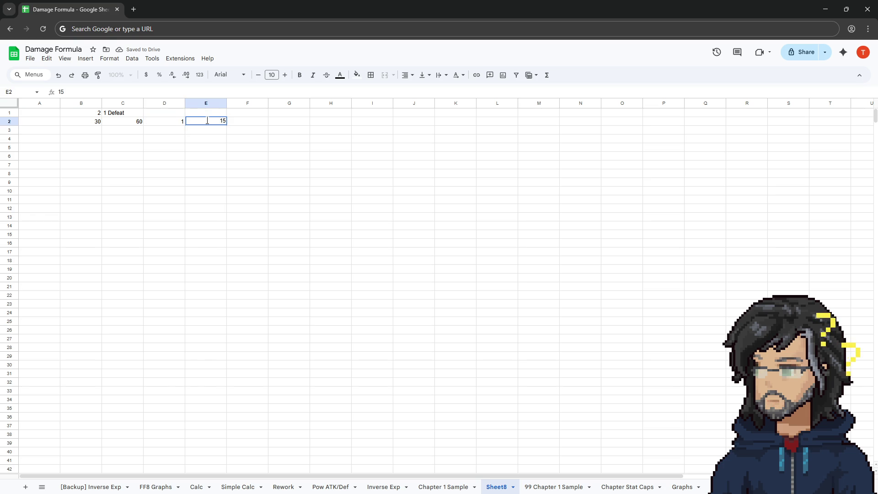
pyautogui.press('BackSpace')
pyautogui.write('*')
pyautogui.click(171, 124)
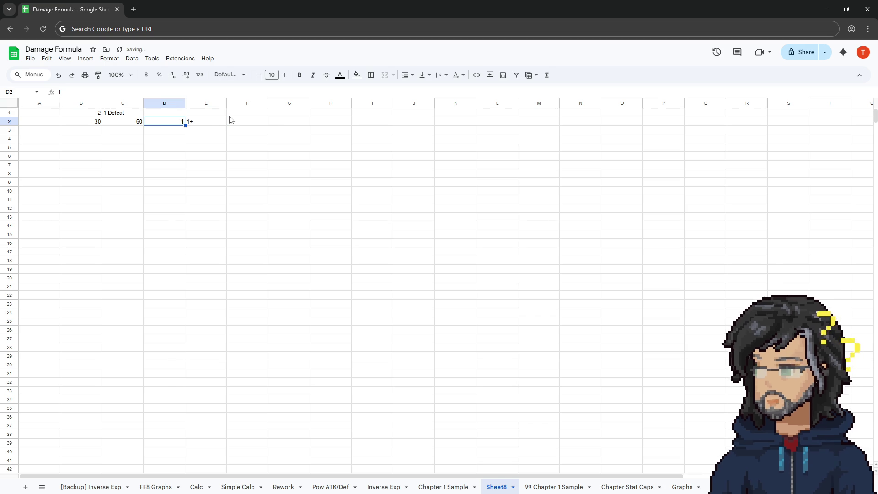
pyautogui.click(198, 124)
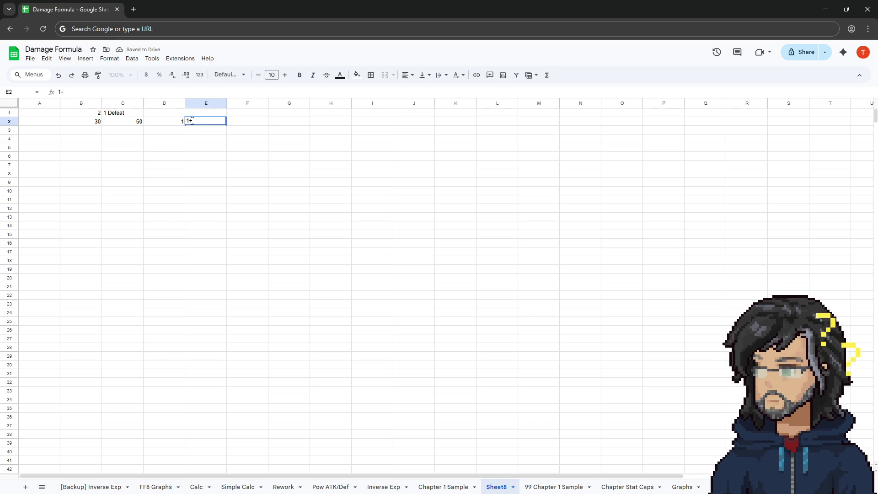
pyautogui.write('=1+')
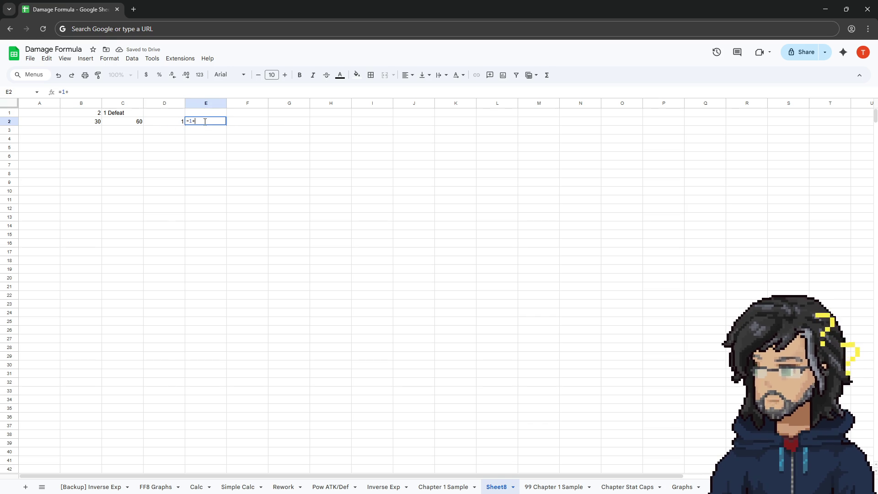
pyautogui.click(179, 122)
pyautogui.write(')')
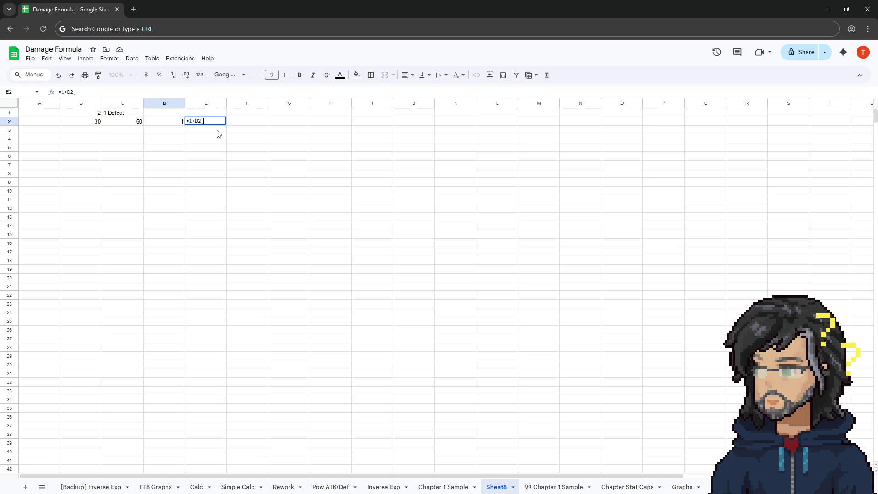
pyautogui.press('Home')
pyautogui.press('Right')
pyautogui.write('(')
pyautogui.press('End')
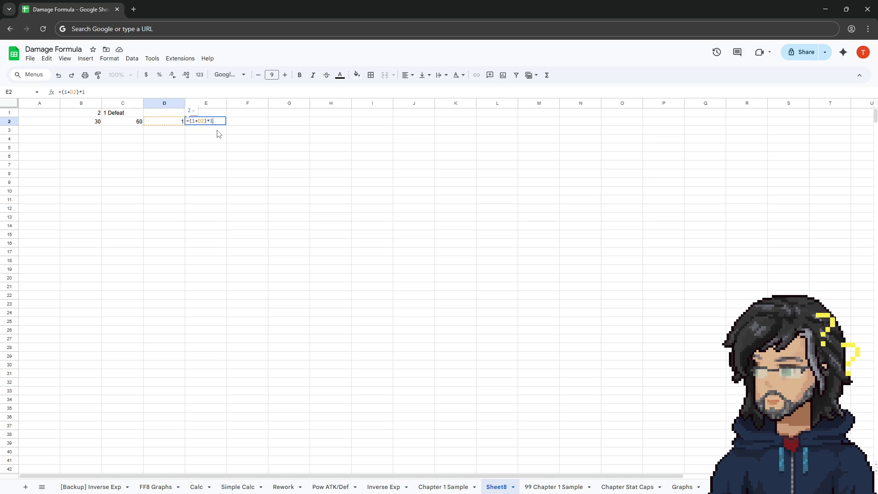
pyautogui.press('Return')
pyautogui.click(197, 121)
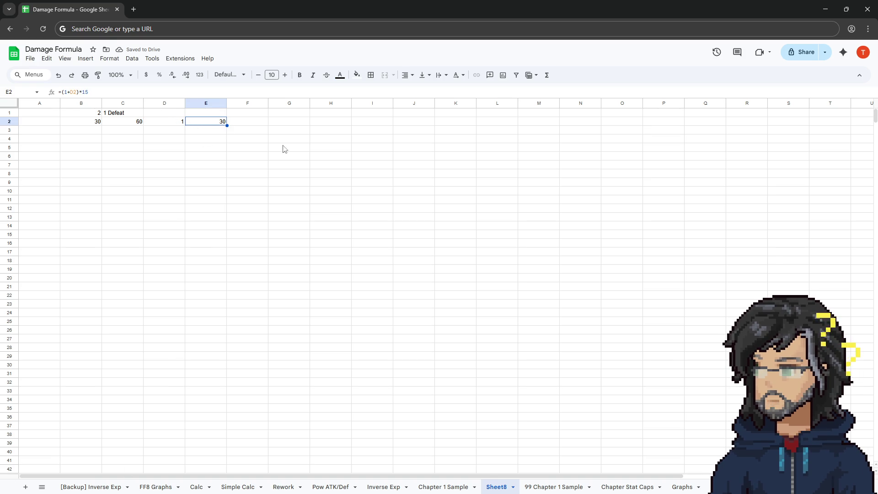
# Copy the cost formula from E2 up into E1
pyautogui.click(180, 113)
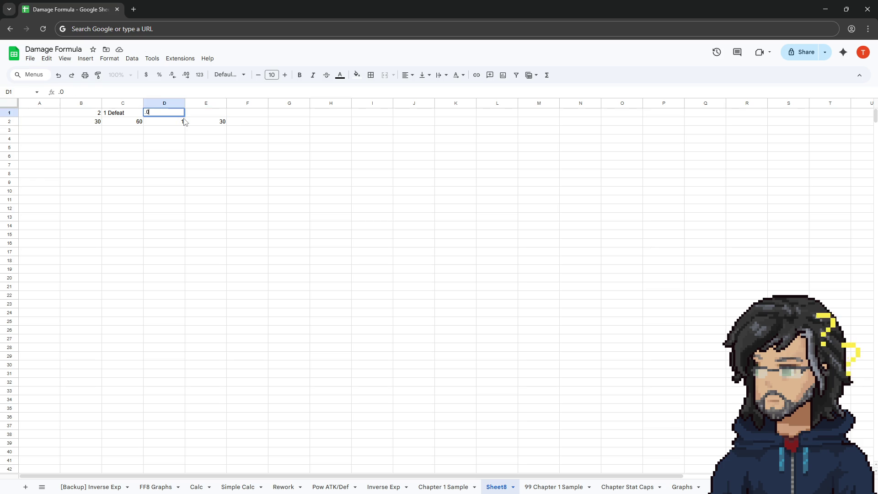
pyautogui.click(183, 120)
pyautogui.click(215, 122)
pyautogui.hotkey('ctrl', 'c')
pyautogui.press('Up')
pyautogui.hotkey('ctrl', 'v')
# Move the two level-and-cost rows to A5:B6 and fill them down to row 28
pyautogui.moveTo(164, 115)
pyautogui.mouseDown()
pyautogui.moveTo(196, 121)
pyautogui.moveTo(63, 206)
pyautogui.moveTo(49, 155)
pyautogui.moveTo(98, 155)
pyautogui.moveTo(101, 347)
pyautogui.mouseUp()
pyautogui.click(160, 150)
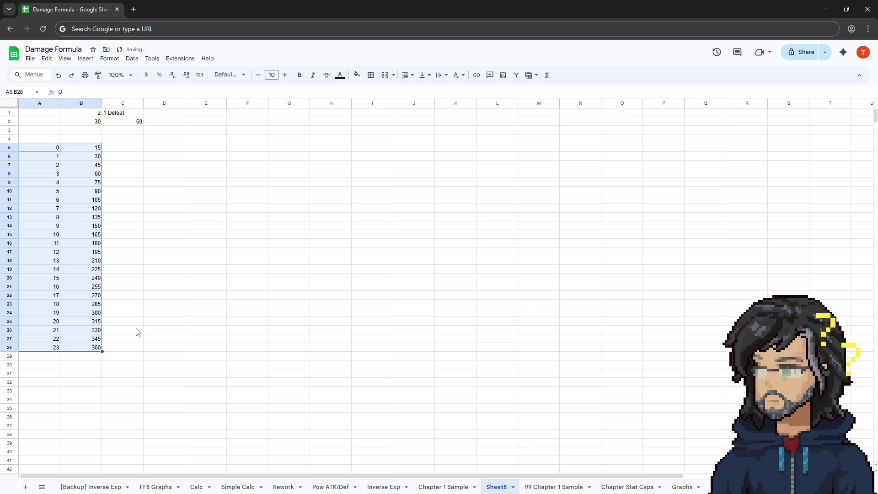
pyautogui.click(139, 254)
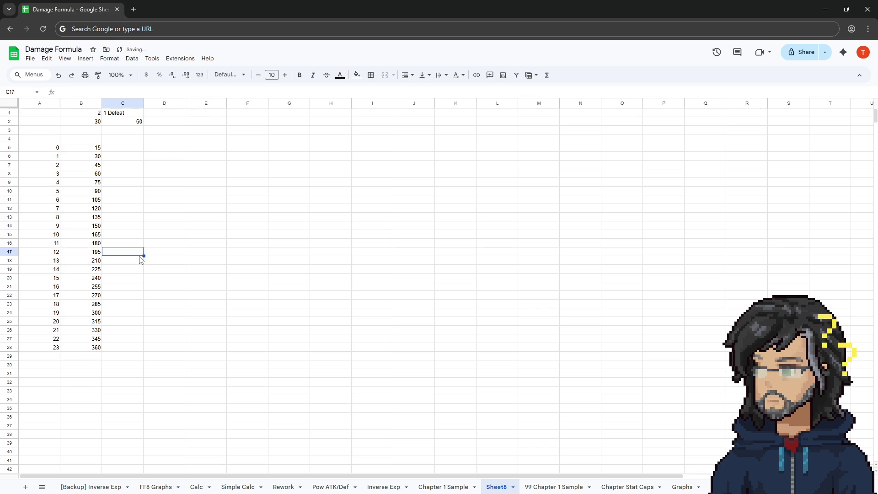
pyautogui.click(124, 122)
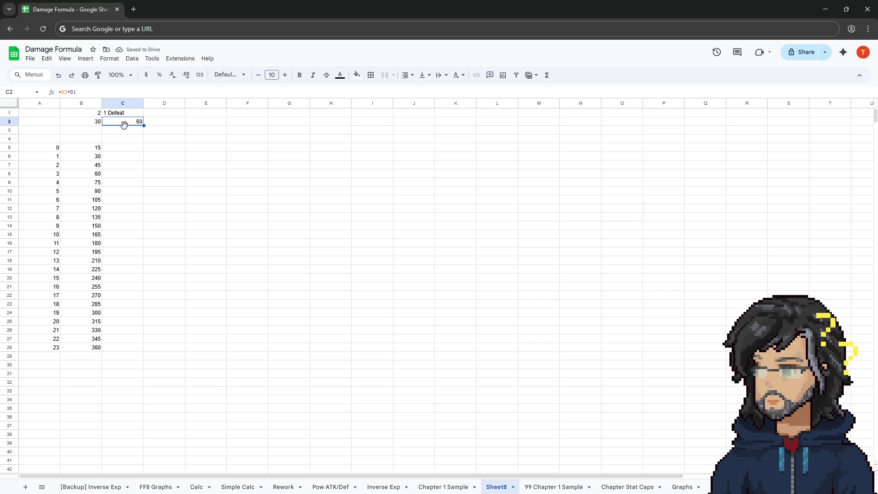
pyautogui.doubleClick(129, 148)
pyautogui.write('15')
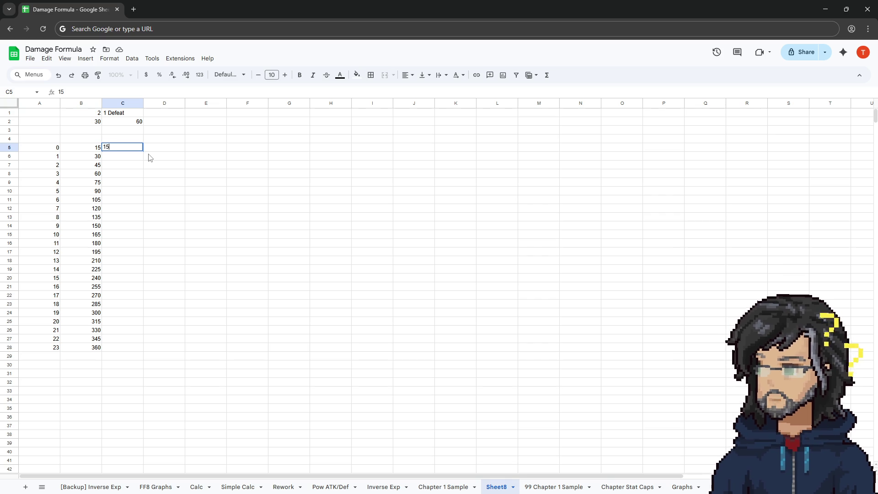
# Enter =B5/$C$2 in C5 to divide the cost by the anchored 60 in C2
pyautogui.write('/')
pyautogui.click(123, 125)
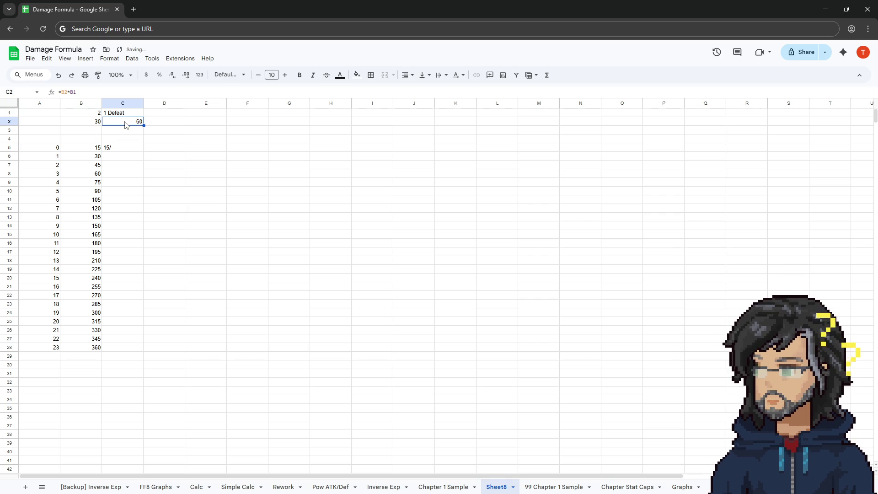
pyautogui.press('F2')
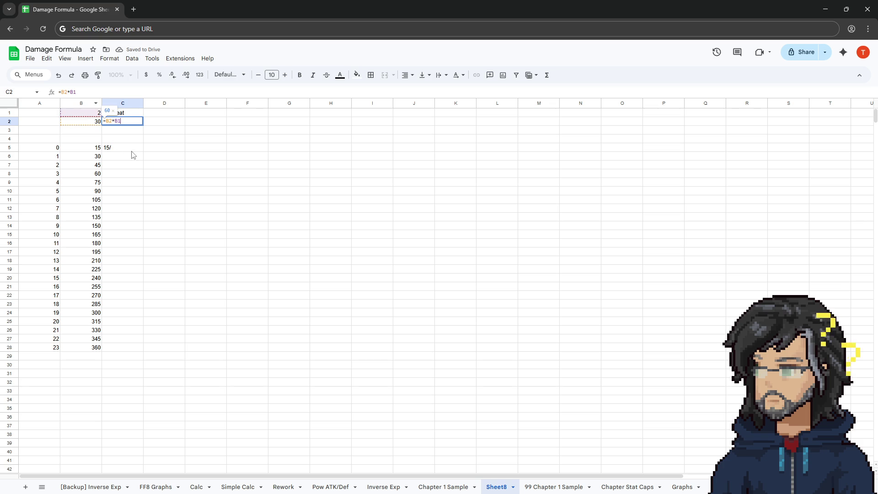
pyautogui.click(128, 147)
pyautogui.doubleClick(126, 148)
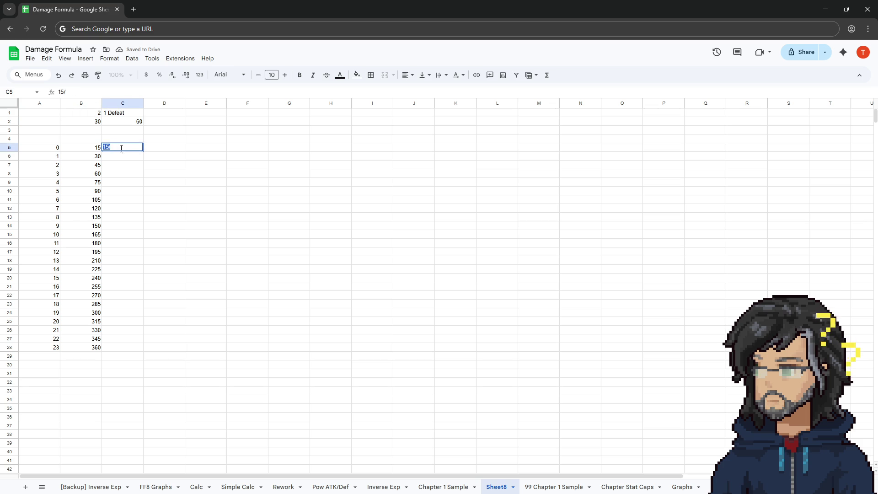
pyautogui.write('=15')
pyautogui.press('BackSpace')
pyautogui.press('BackSpace')
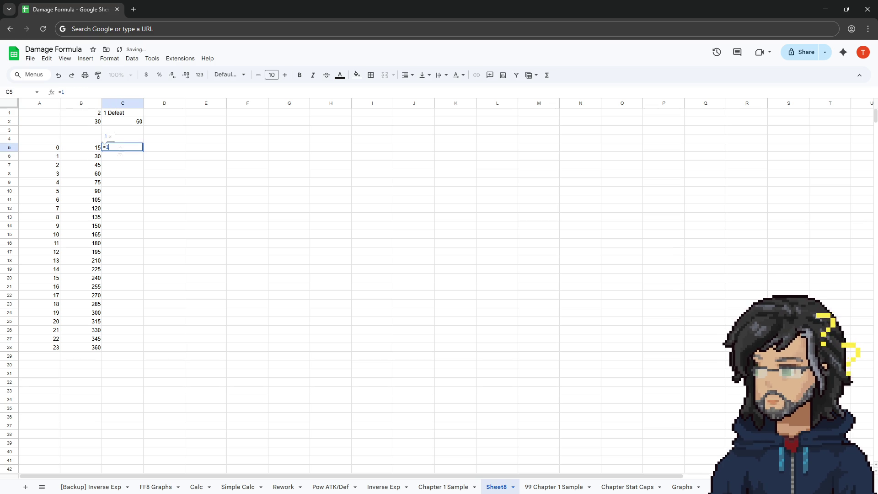
pyautogui.click(97, 150)
pyautogui.write('/')
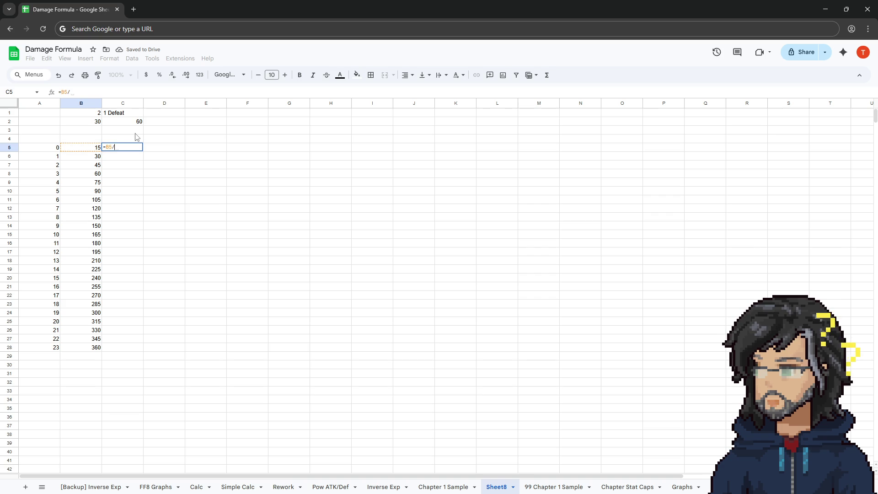
pyautogui.click(127, 121)
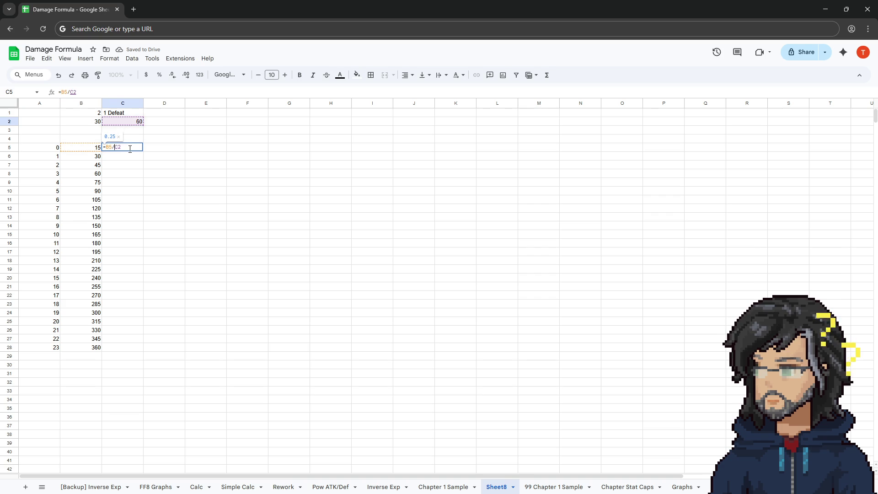
pyautogui.press('F4')
pyautogui.press('F4')
pyautogui.press('F4')
pyautogui.press('Return')
# Autofill the division formula down to C28, showing 0.25 through 6
pyautogui.click(154, 210)
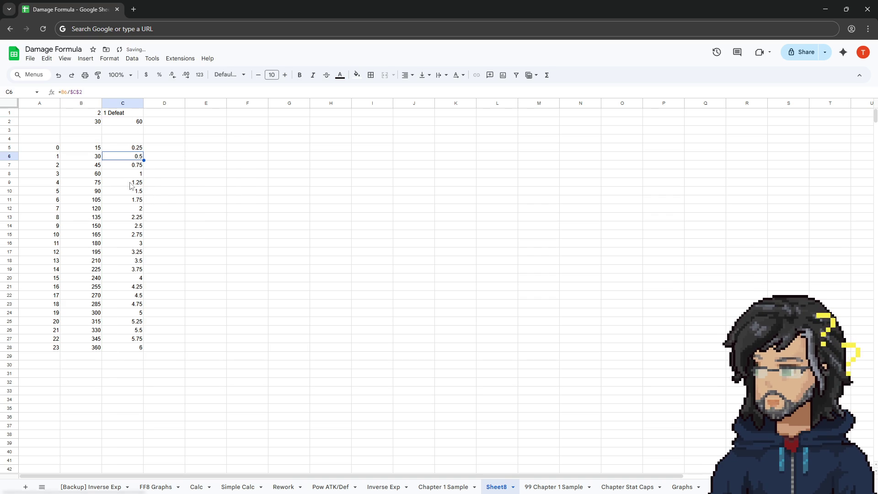
pyautogui.click(137, 148)
pyautogui.click(141, 156)
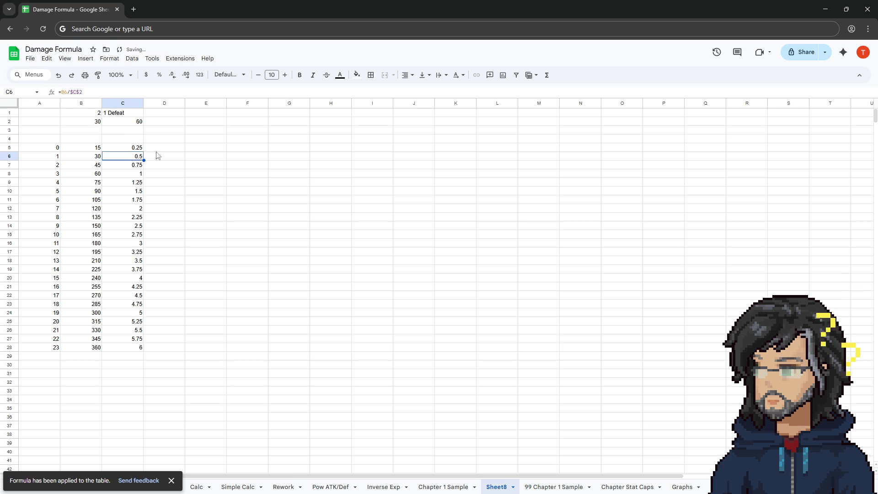
pyautogui.click(164, 147)
pyautogui.write('=')
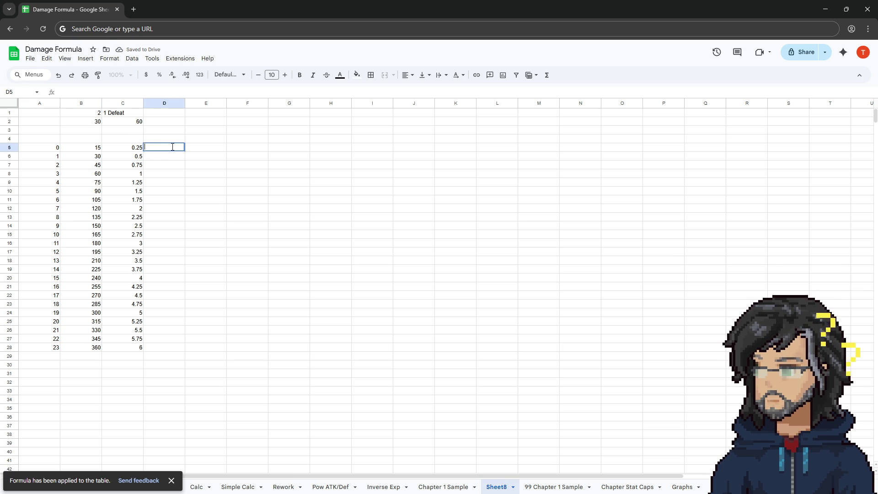
pyautogui.write('Sum')
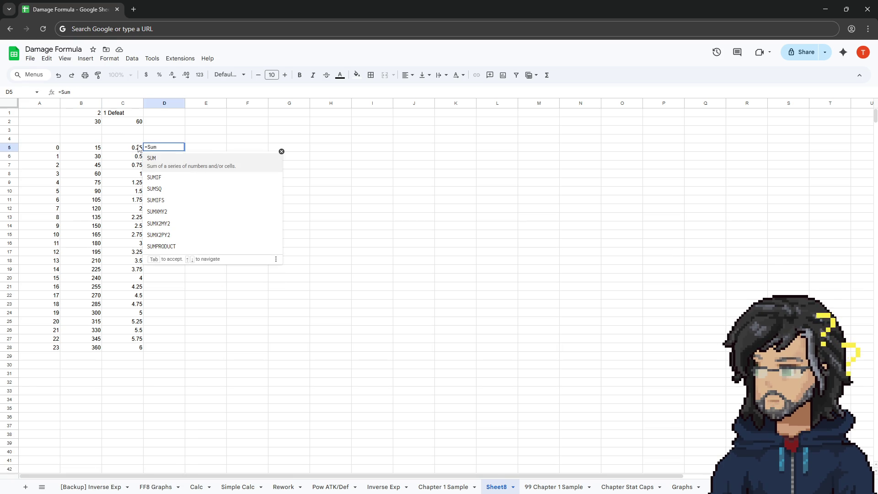
# Start a C5+C6 sum in D5, then discard it and cancel the entry
pyautogui.press('BackSpace')
pyautogui.press('BackSpace')
pyautogui.press('BackSpace')
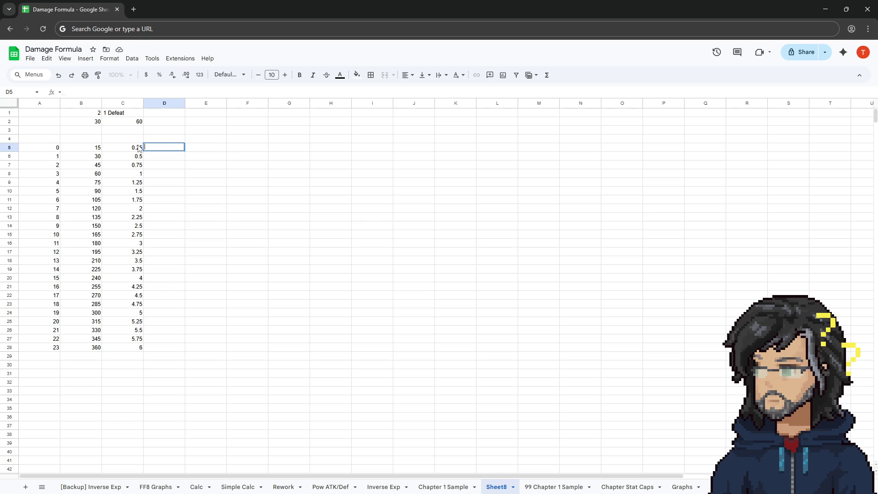
pyautogui.write('=')
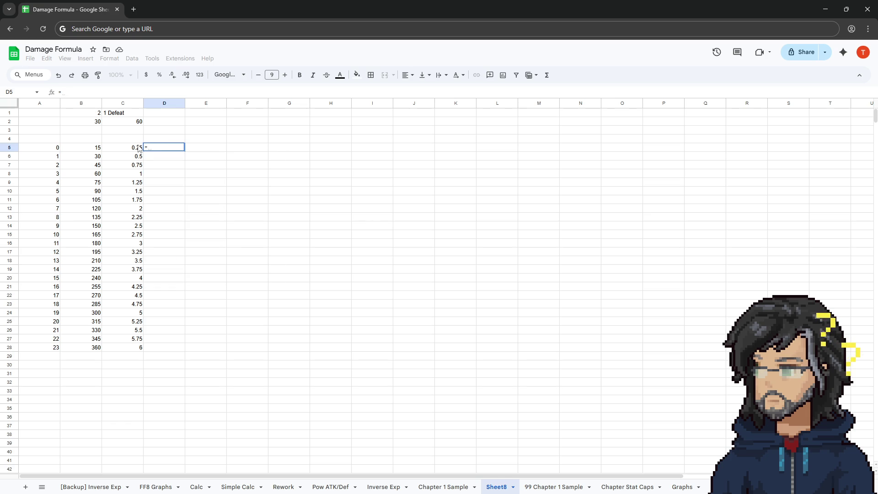
pyautogui.click(133, 149)
pyautogui.write('+')
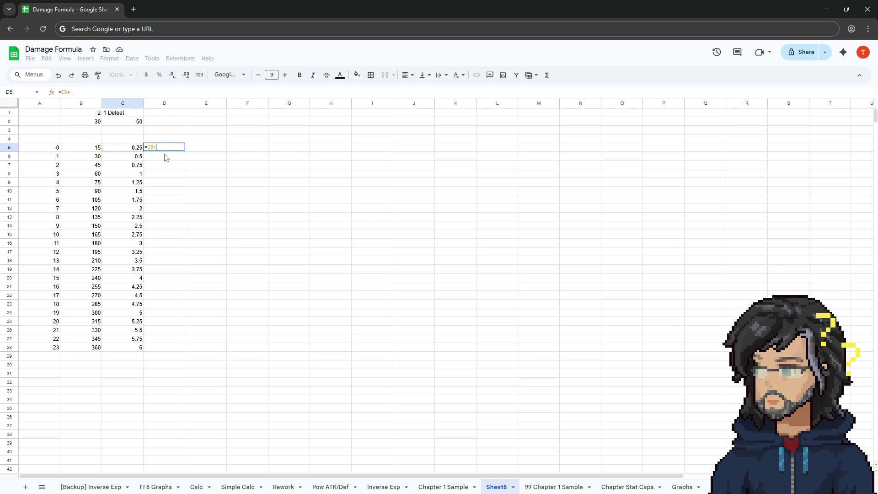
pyautogui.click(137, 157)
pyautogui.press('BackSpace')
pyautogui.press('BackSpace')
pyautogui.press('BackSpace')
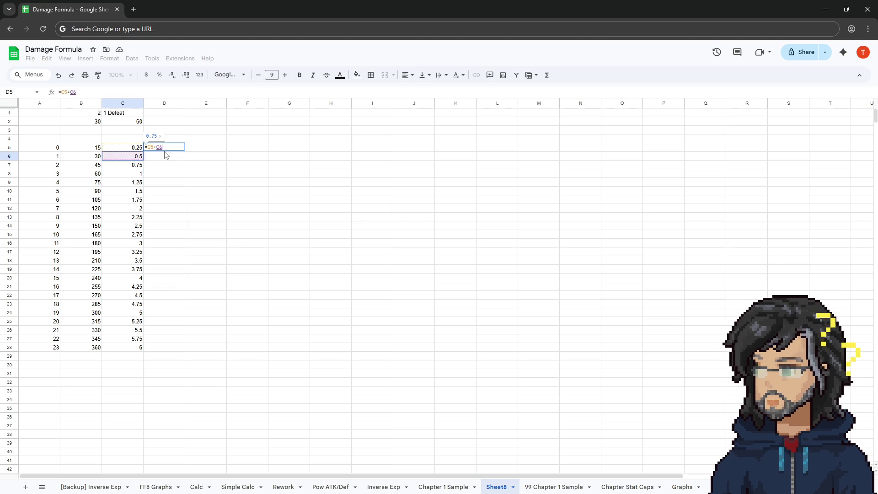
pyautogui.press('Escape')
pyautogui.click(173, 133)
# Enter the pairwise sum =C5+C6 in D6
pyautogui.click(169, 156)
pyautogui.click(168, 166)
pyautogui.click(166, 158)
pyautogui.click(164, 162)
pyautogui.doubleClick(164, 157)
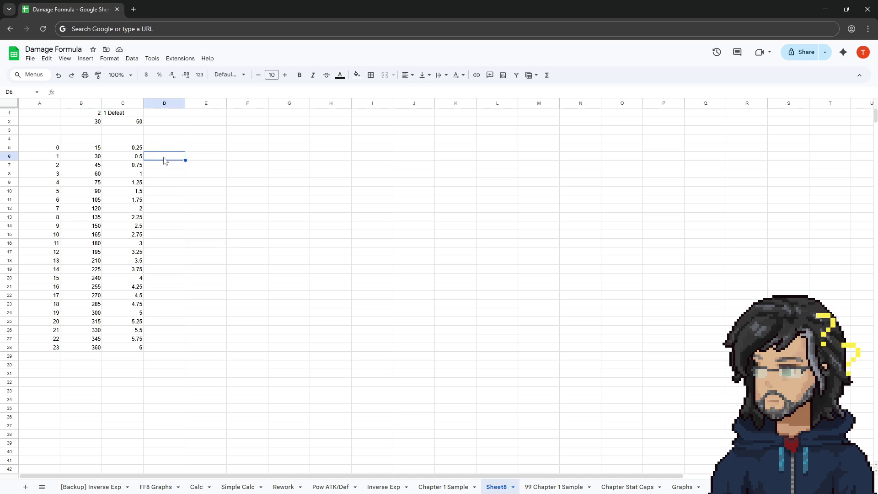
pyautogui.write('=')
pyautogui.click(136, 148)
pyautogui.write('+')
pyautogui.click(136, 160)
pyautogui.press('Return')
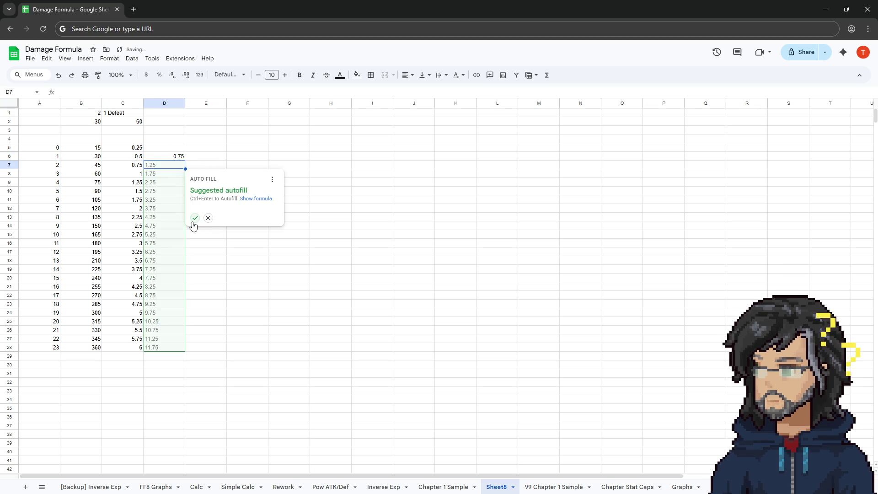
# Accept the autofill of the pairwise sums down column D and review them
pyautogui.click(195, 218)
pyautogui.click(174, 138)
pyautogui.click(171, 159)
pyautogui.press('Down')
pyautogui.press('Down')
pyautogui.press('Down')
pyautogui.press('Down')
pyautogui.press('Up')
pyautogui.press('Up')
pyautogui.press('Up')
pyautogui.press('Up')
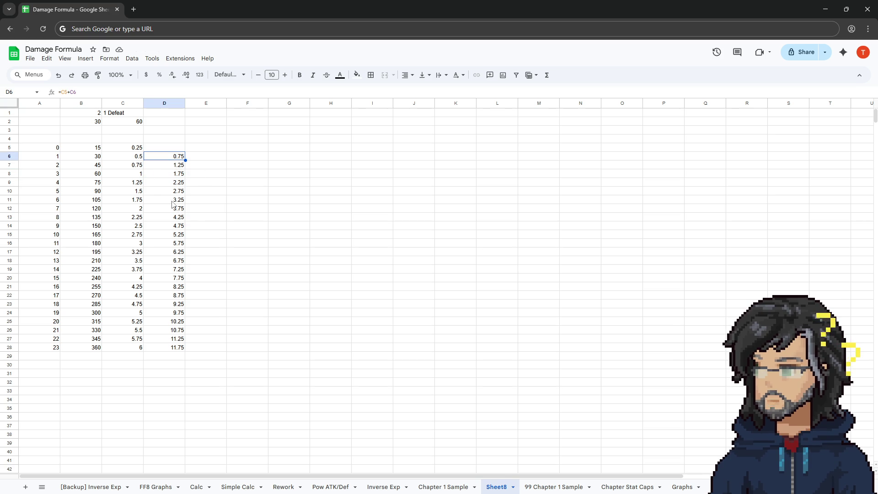
# Compare D6's formula with C5:C6, then delete the formulas in D6:D28
pyautogui.doubleClick(162, 158)
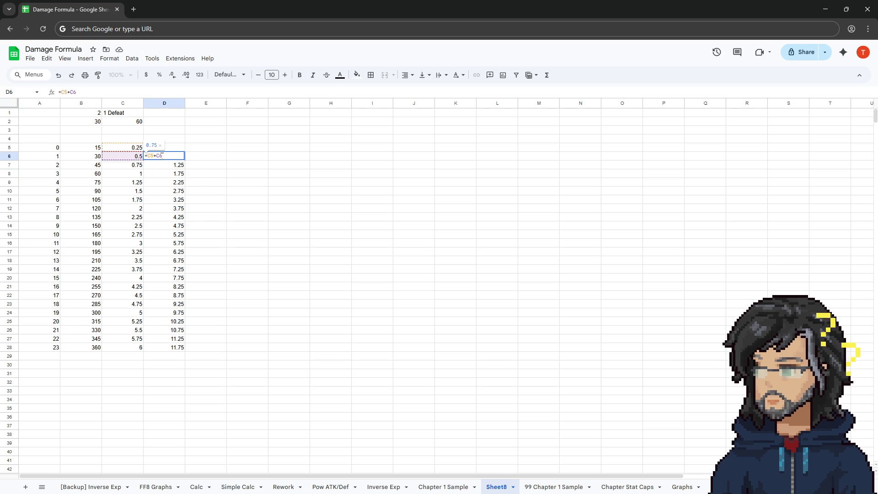
pyautogui.moveTo(162, 156); pyautogui.dragTo(150, 159)
pyautogui.press('Escape')
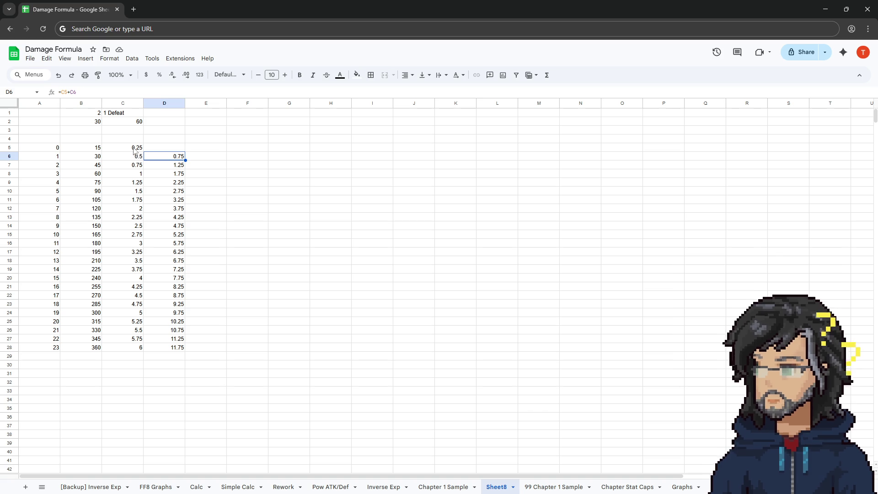
pyautogui.moveTo(137, 151); pyautogui.dragTo(135, 159)
pyautogui.click(192, 158)
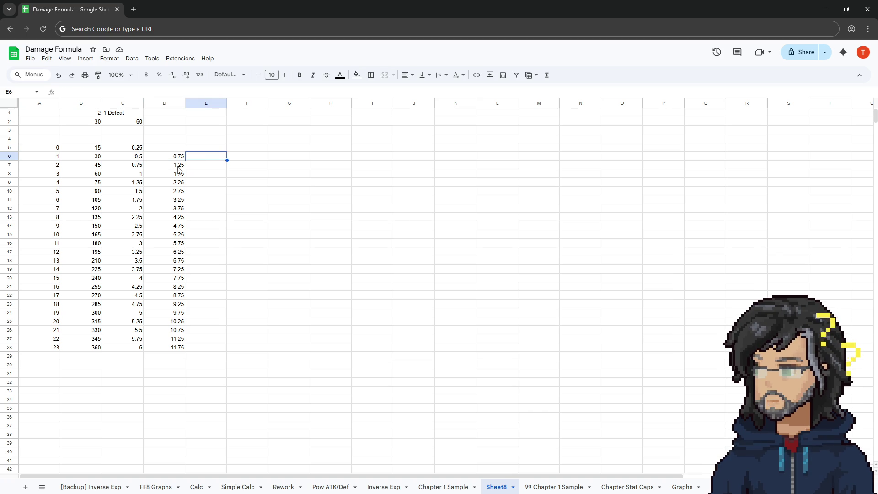
pyautogui.click(180, 160)
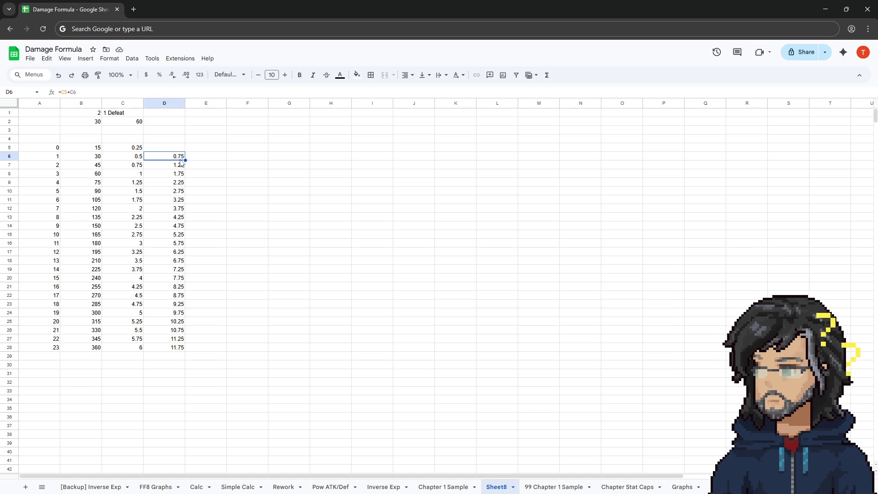
pyautogui.moveTo(176, 158)
pyautogui.mouseDown()
pyautogui.moveTo(177, 365)
pyautogui.moveTo(163, 350)
pyautogui.mouseUp()
pyautogui.press('Delete')
pyautogui.doubleClick(165, 156)
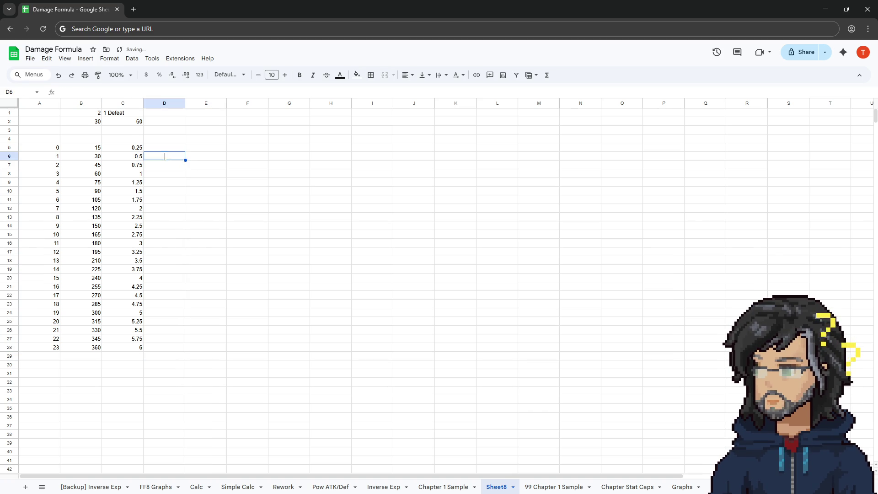
# Enter a SUM starting at C5 in D6 and accept the autofill down column D
pyautogui.write('=')
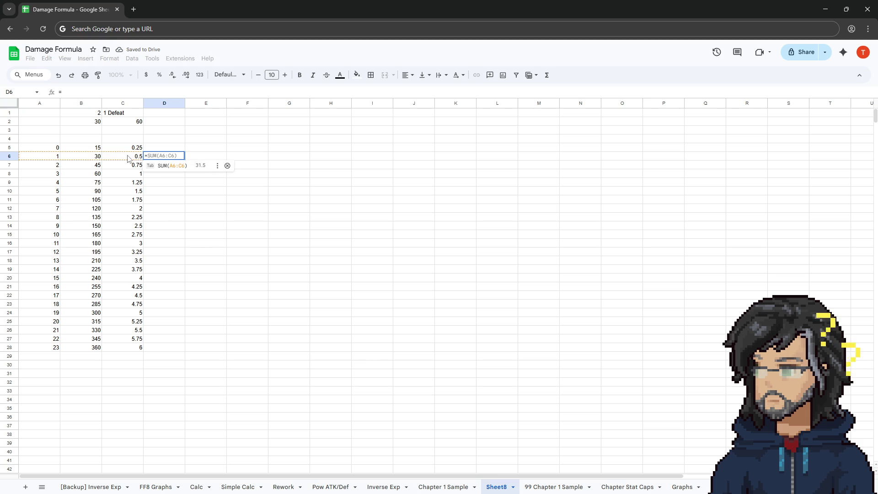
pyautogui.click(161, 166)
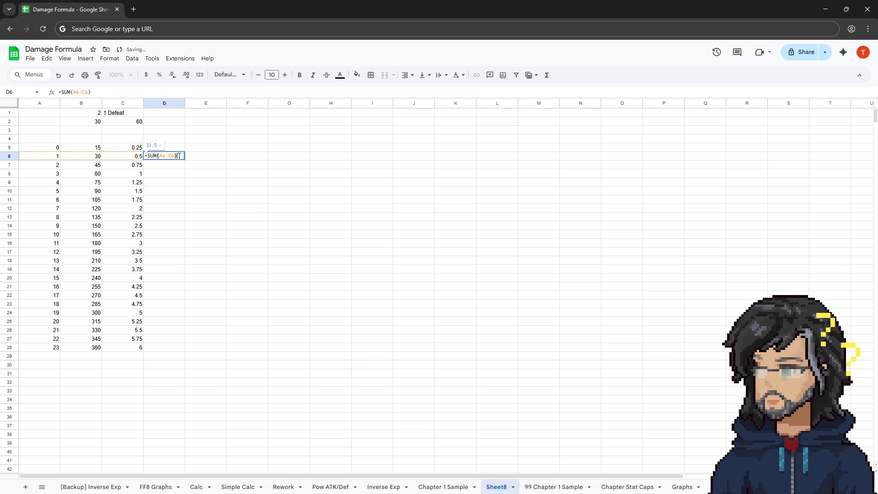
pyautogui.click(163, 156)
pyautogui.press('BackSpace')
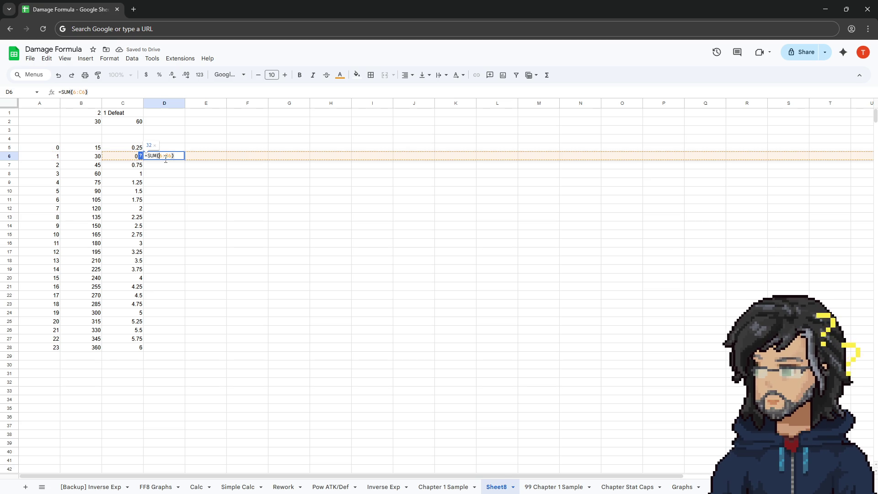
pyautogui.press('BackSpace')
pyautogui.write('C5')
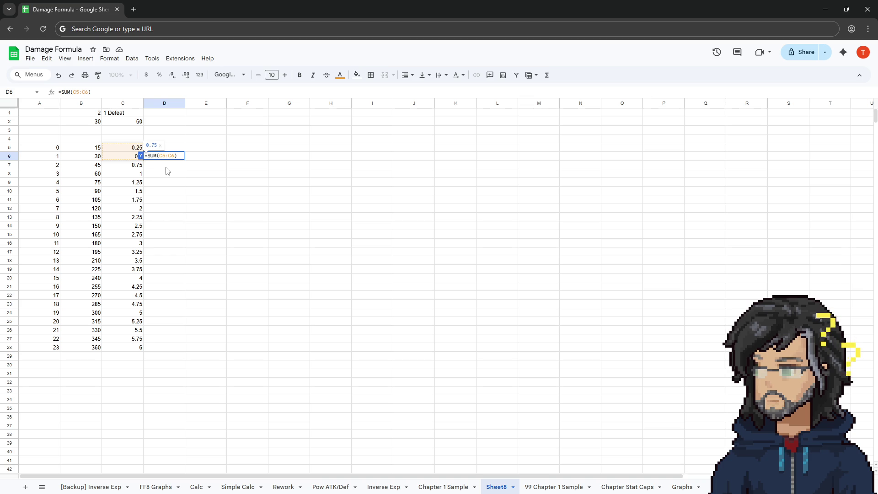
pyautogui.press('Return')
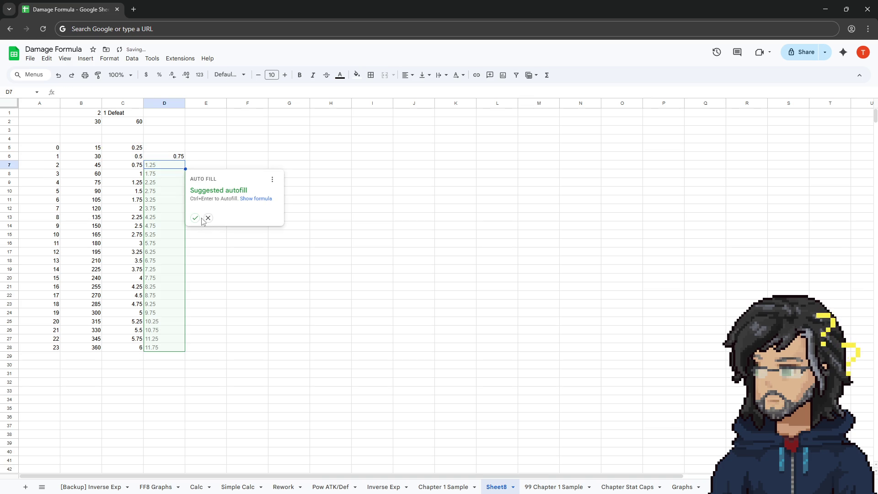
pyautogui.click(197, 218)
# Fix D7 and D8 to sum from C5, then extend the pattern to row 28
pyautogui.doubleClick(172, 166)
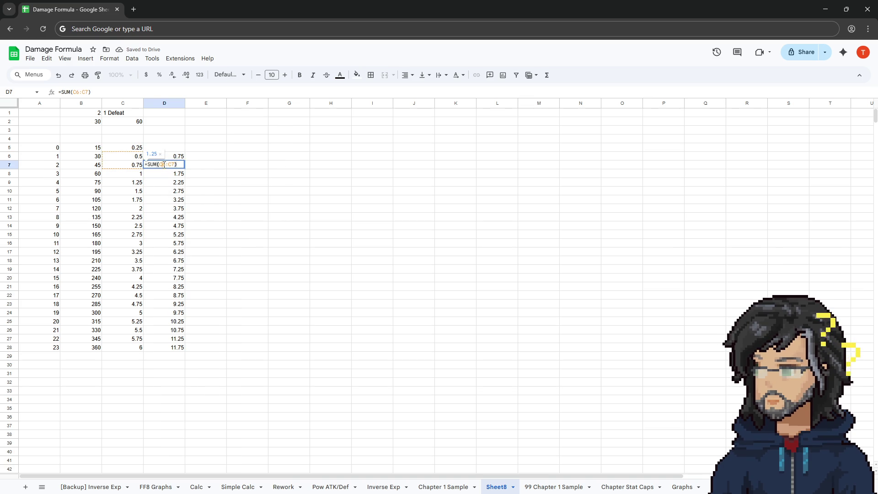
pyautogui.write('5')
pyautogui.press('Return')
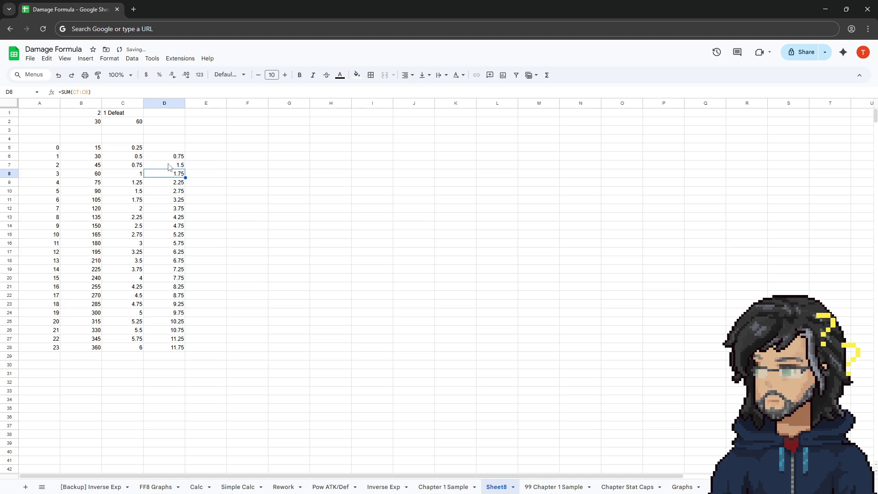
pyautogui.doubleClick(165, 172)
pyautogui.click(167, 178)
pyautogui.press('BackSpace')
pyautogui.write('5')
pyautogui.press('Return')
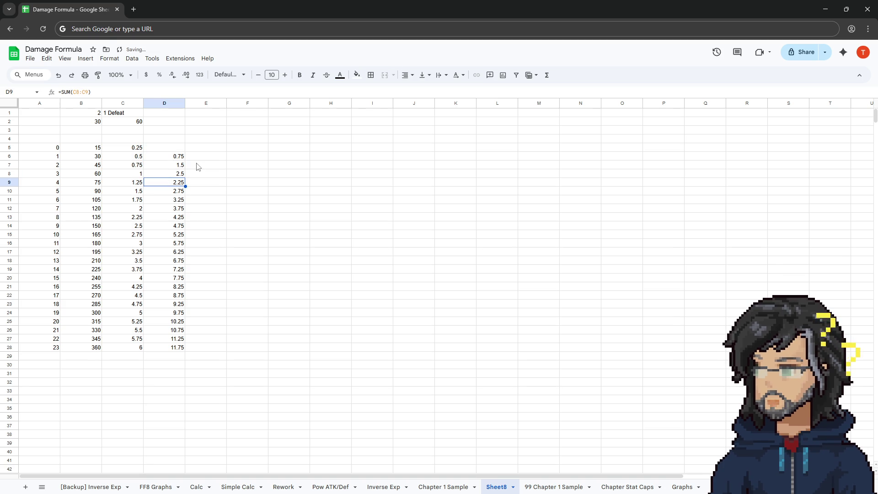
pyautogui.moveTo(182, 158)
pyautogui.mouseDown()
pyautogui.moveTo(185, 383)
pyautogui.moveTo(180, 348)
pyautogui.mouseUp()
pyautogui.click(218, 210)
# Anchor D6 as =SUM($C$5:C6) and copy it down to D28, rising 0.75 to 75
pyautogui.click(171, 180)
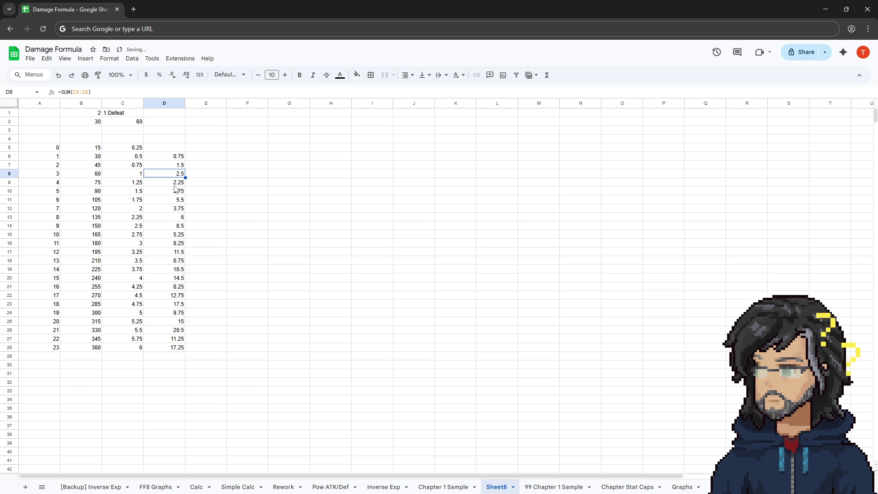
pyautogui.click(177, 173)
pyautogui.doubleClick(185, 158)
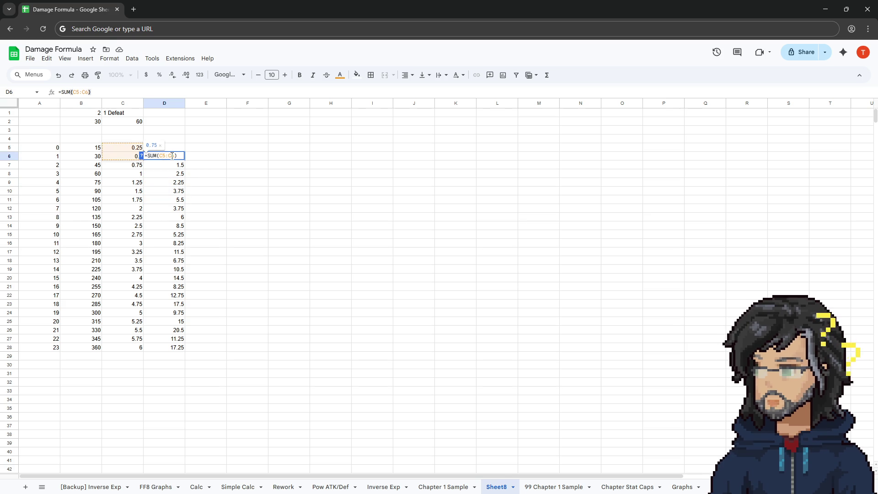
pyautogui.write('$')
pyautogui.press('Left')
pyautogui.press('Left')
pyautogui.write('$')
pyautogui.hotkey('ctrl', 'Return')
pyautogui.moveTo(185, 159)
pyautogui.mouseDown()
pyautogui.moveTo(169, 355)
pyautogui.moveTo(183, 350)
pyautogui.mouseUp()
pyautogui.click(224, 305)
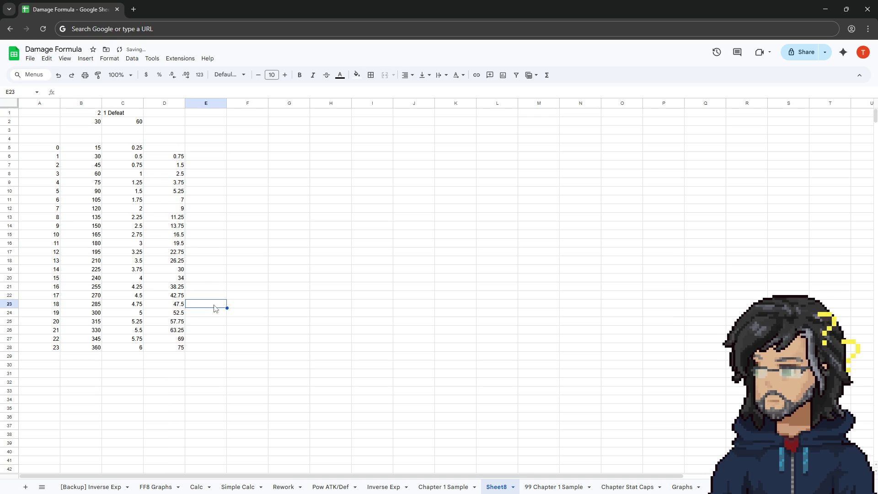
# Review the running totals in D6:D28, checking D12's formula range
pyautogui.click(179, 161)
pyautogui.press('Down')
pyautogui.press('Down')
pyautogui.press('Down')
pyautogui.press('Down')
pyautogui.press('Down')
pyautogui.press('Down')
pyautogui.press('Down')
pyautogui.press('Down')
pyautogui.click(152, 206)
pyautogui.doubleClick(176, 210)
pyautogui.press('Escape')
pyautogui.moveTo(174, 158); pyautogui.dragTo(173, 351)
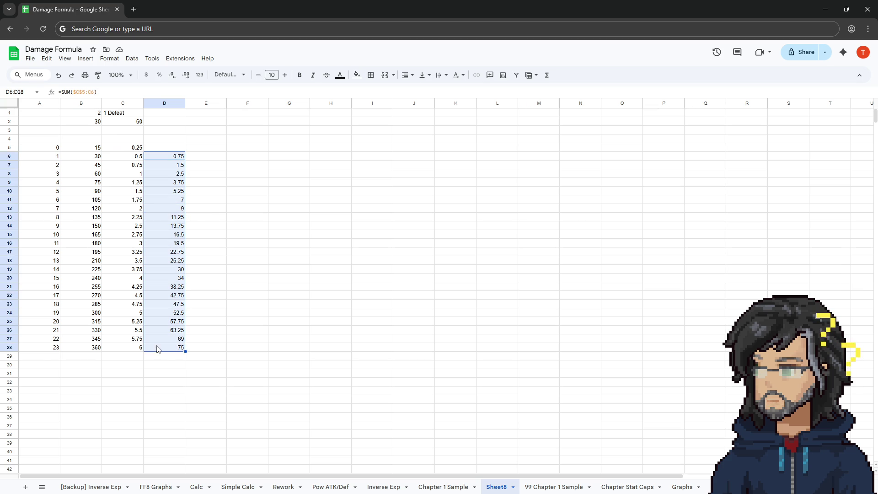
pyautogui.moveTo(43, 348); pyautogui.dragTo(133, 349)
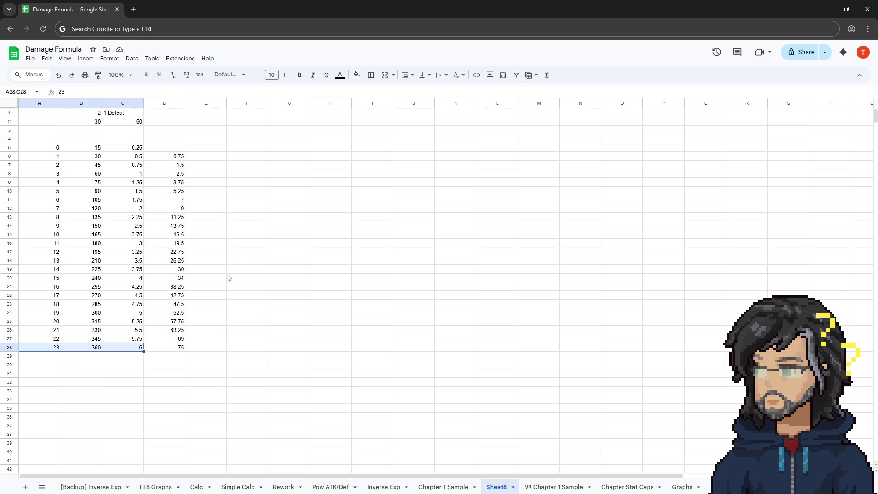
# Enter =SUM($C$5:C5) in D5 so the running total starts at 0.25
pyautogui.doubleClick(173, 147)
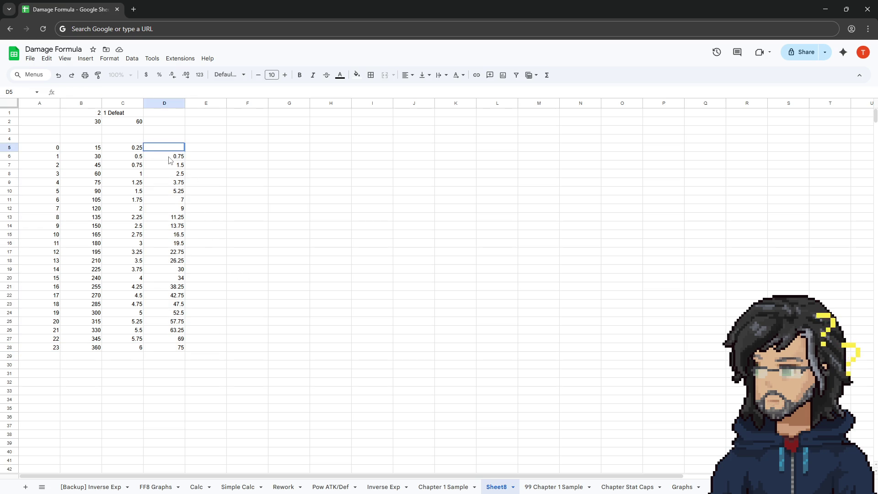
pyautogui.write('=')
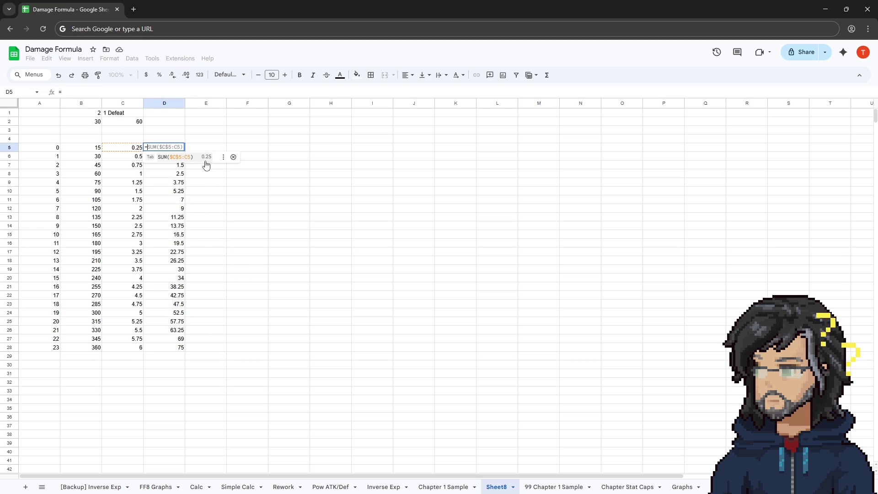
pyautogui.click(201, 159)
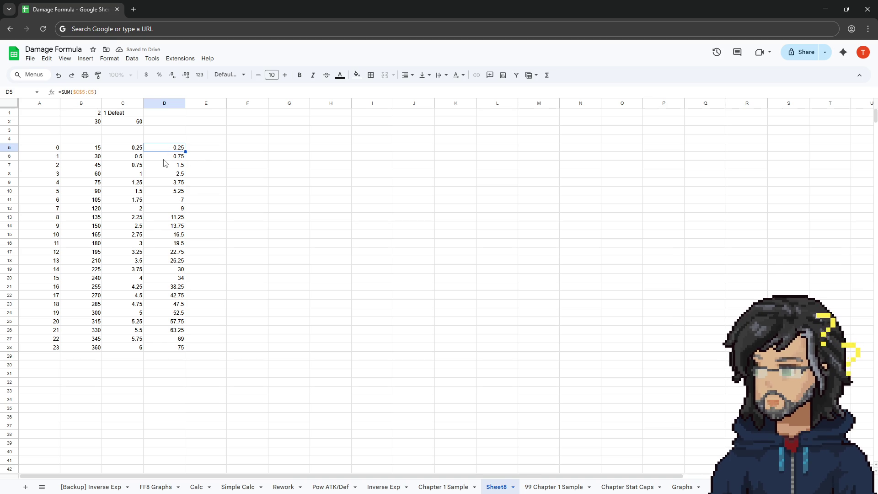
pyautogui.press('Left')
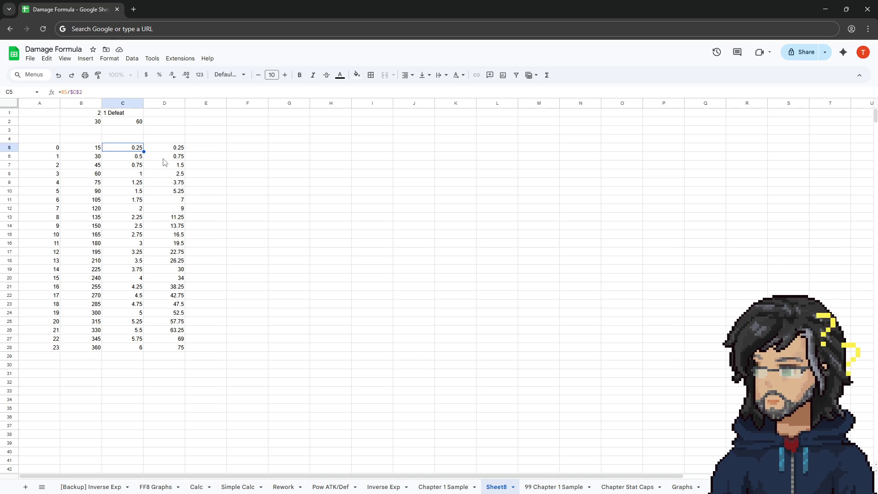
pyautogui.doubleClick(49, 149)
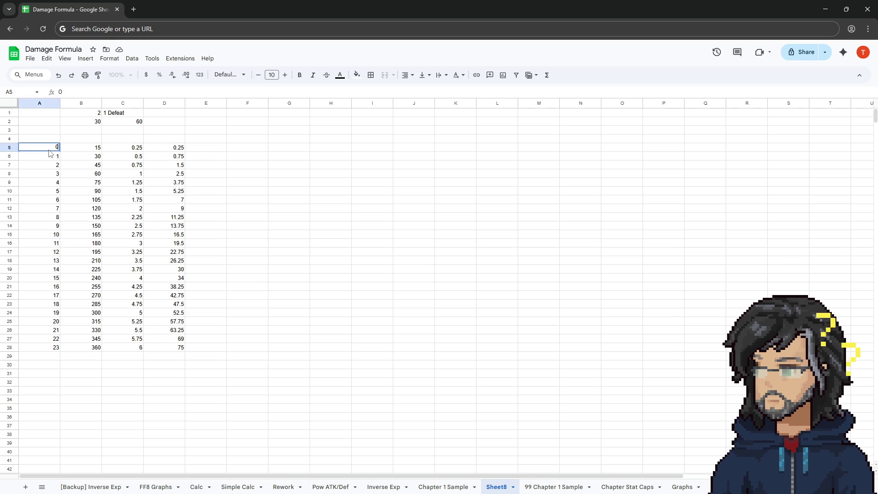
pyautogui.click(48, 195)
pyautogui.rightClick(78, 102)
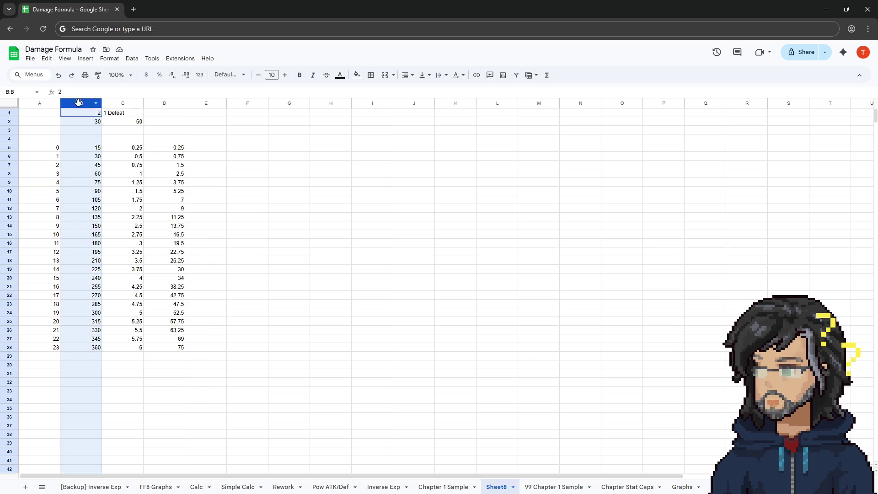
pyautogui.rightClick(39, 102)
pyautogui.click(62, 169)
pyautogui.click(51, 150)
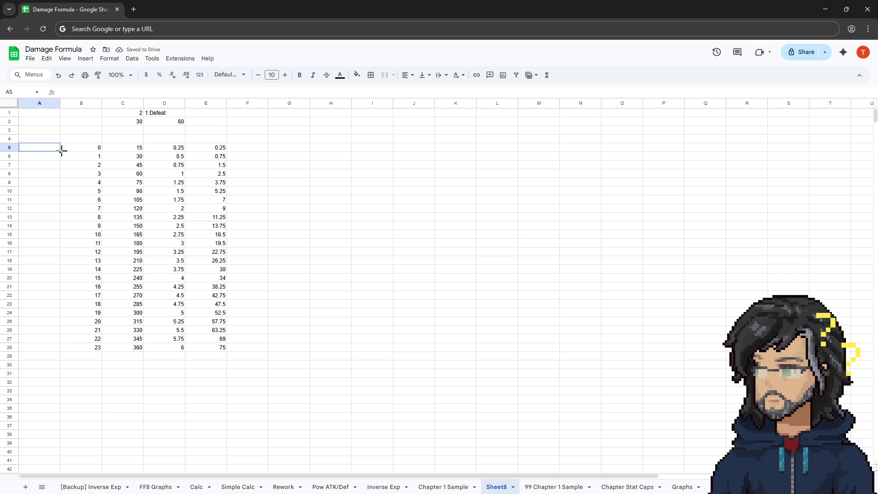
pyautogui.click(39, 105)
pyautogui.rightClick(39, 104)
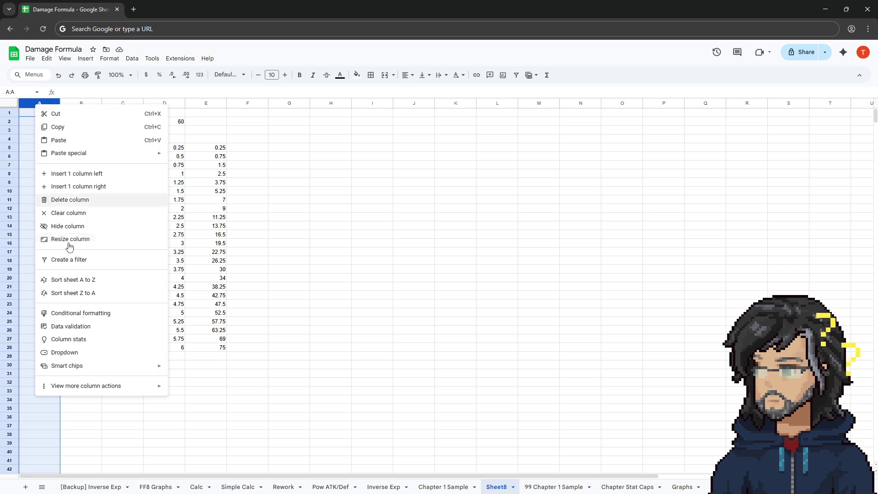
pyautogui.click(83, 200)
pyautogui.click(195, 150)
pyautogui.press('Left')
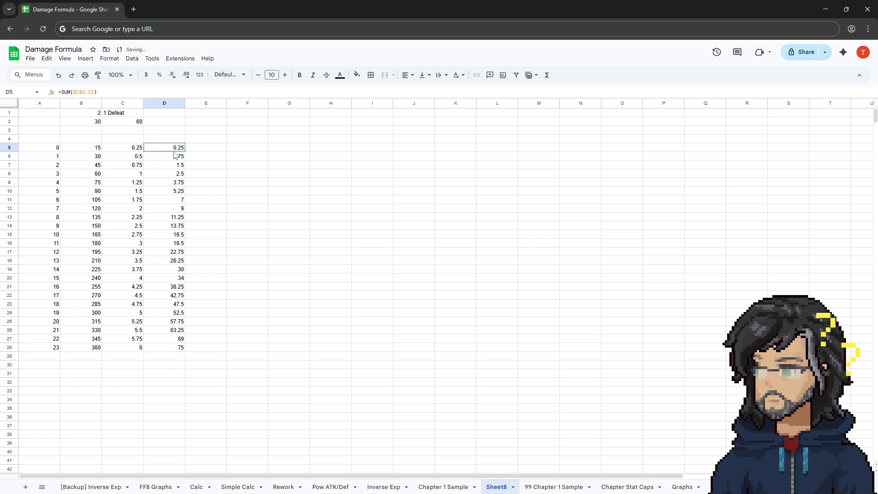
pyautogui.press('Down')
pyautogui.press('Down')
pyautogui.press('Down')
pyautogui.press('Up')
pyautogui.press('Up')
pyautogui.press('Up')
pyautogui.press('Down')
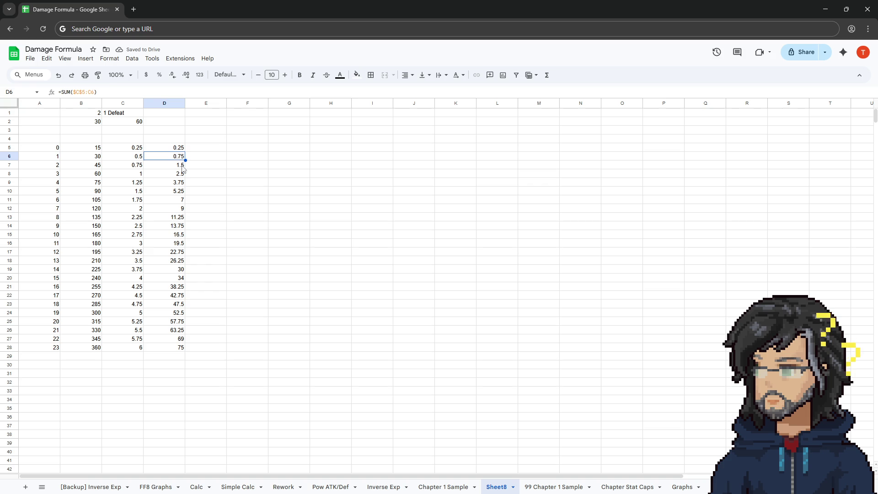
pyautogui.press('Down')
pyautogui.press('Up')
pyautogui.press('Up')
pyautogui.press('Down')
pyautogui.press('Down')
pyautogui.press('Up')
pyautogui.press('Up')
pyautogui.press('Down')
pyautogui.press('Down')
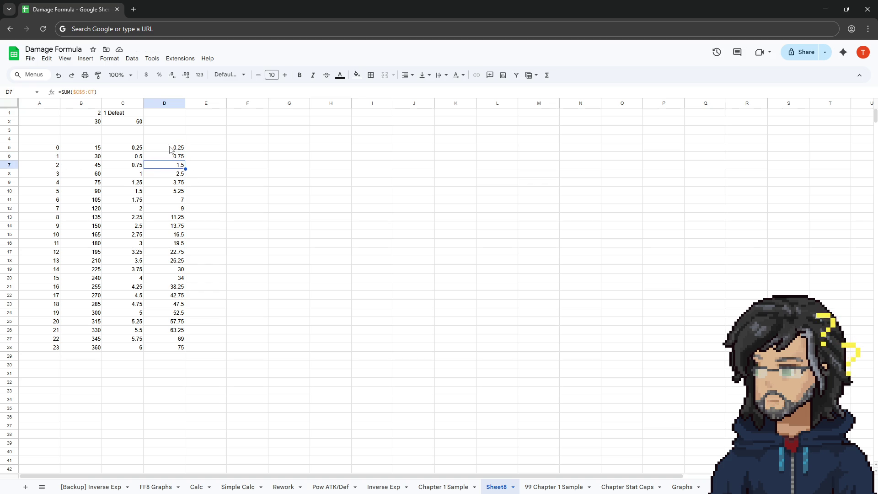
pyautogui.moveTo(170, 150); pyautogui.dragTo(166, 200)
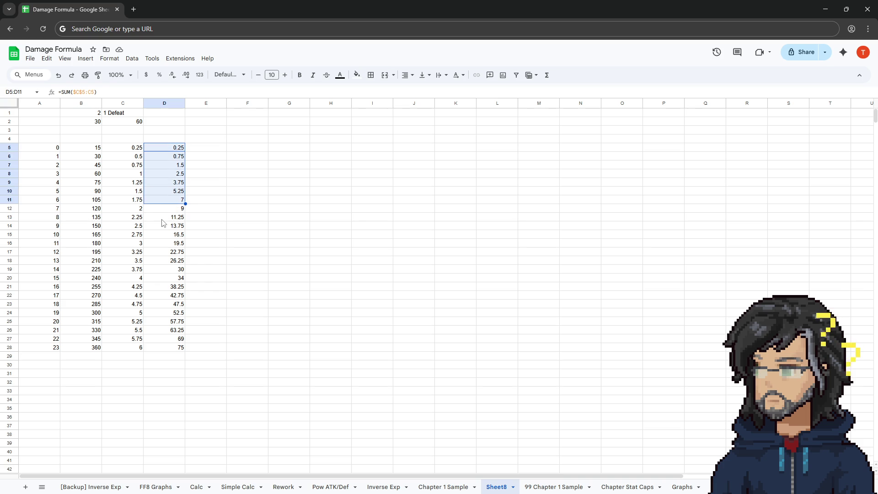
pyautogui.click(123, 149)
pyautogui.click(91, 149)
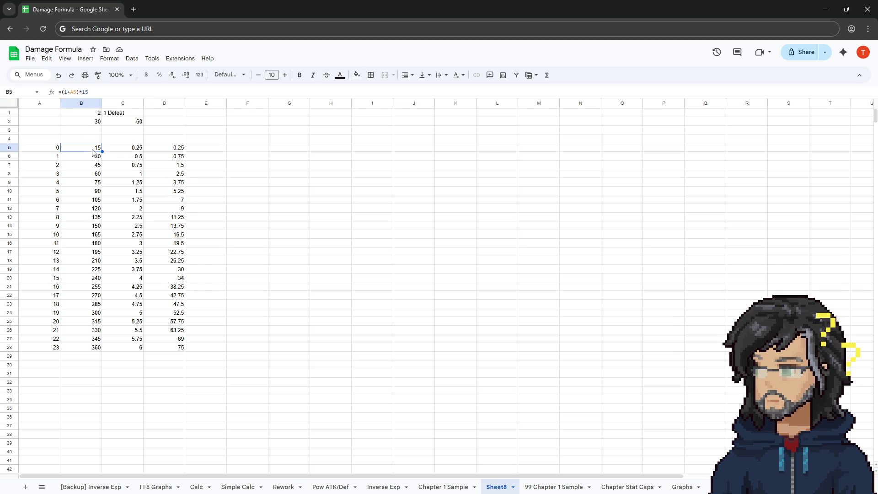
pyautogui.click(116, 128)
pyautogui.click(88, 151)
pyautogui.click(128, 150)
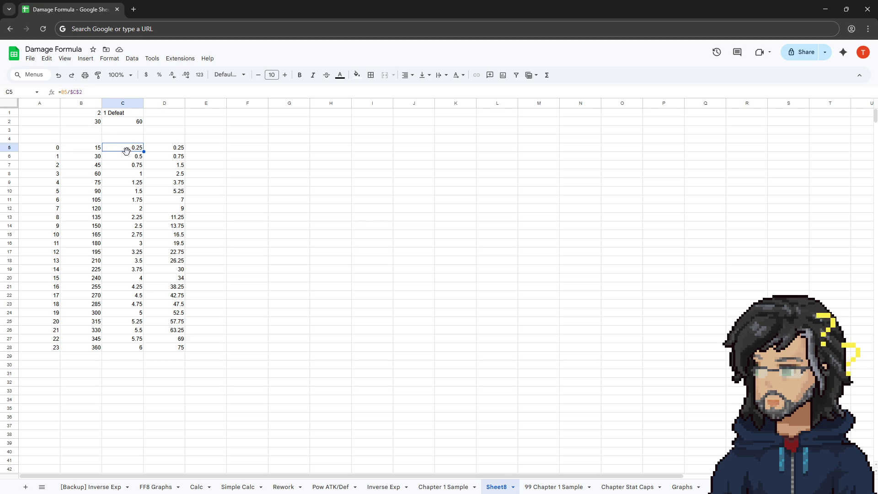
pyautogui.click(91, 160)
pyautogui.click(130, 159)
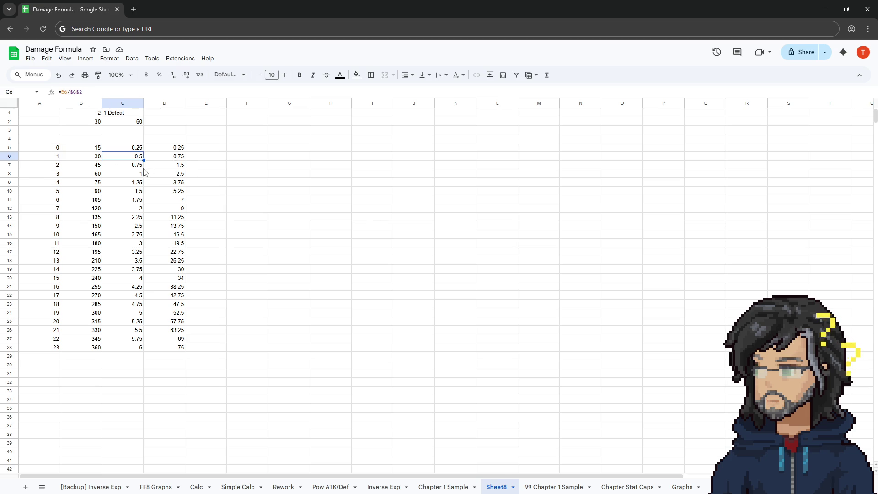
pyautogui.click(170, 167)
pyautogui.moveTo(59, 168); pyautogui.dragTo(175, 167)
pyautogui.click(170, 169)
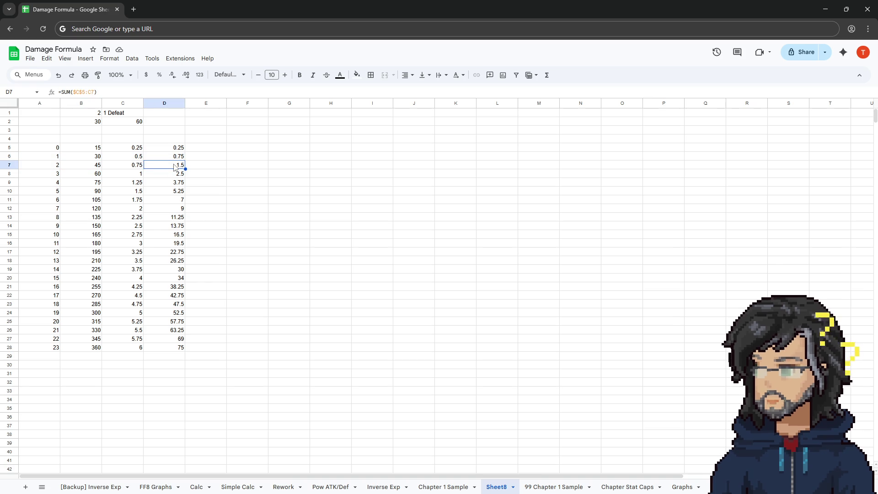
pyautogui.click(159, 140)
pyautogui.doubleClick(158, 139)
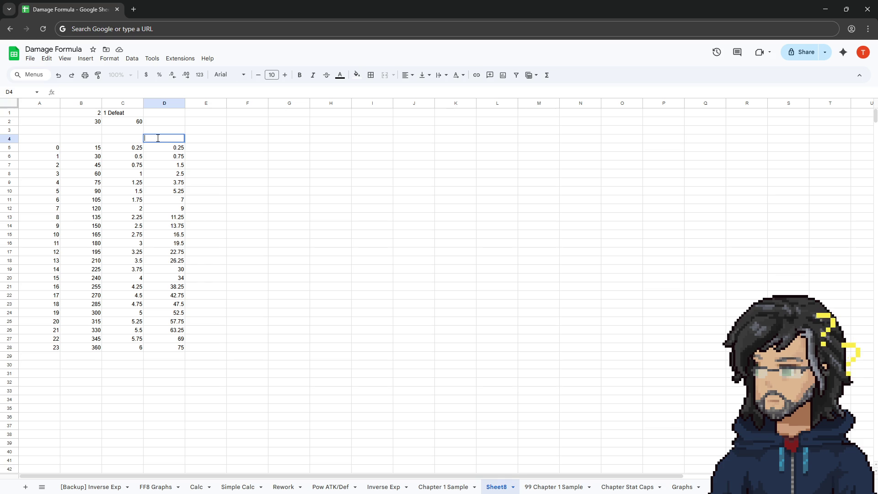
# Type the D4 heading '# Defeat Enemy to Gain Skill Point', correcting a typo
pyautogui.write('#Skill Po')
pyautogui.press('BackSpace')
pyautogui.press('BackSpace')
pyautogui.press('BackSpace')
pyautogui.write('efeat Ene')
pyautogui.write('my to')
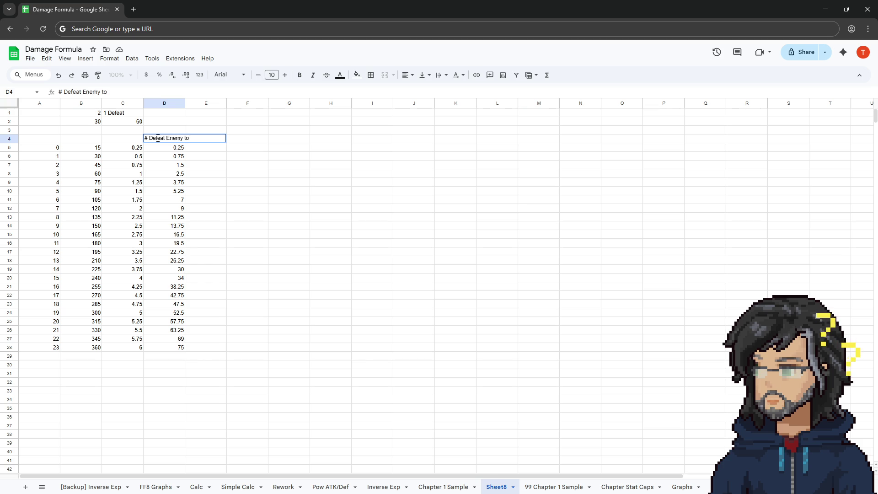
pyautogui.write(' Gain Skill Point')
# Enter 1 and 2 in E5:E6 and fill the sequence down to 24 in E28
pyautogui.click(208, 147)
pyautogui.write('1')
pyautogui.press('Return')
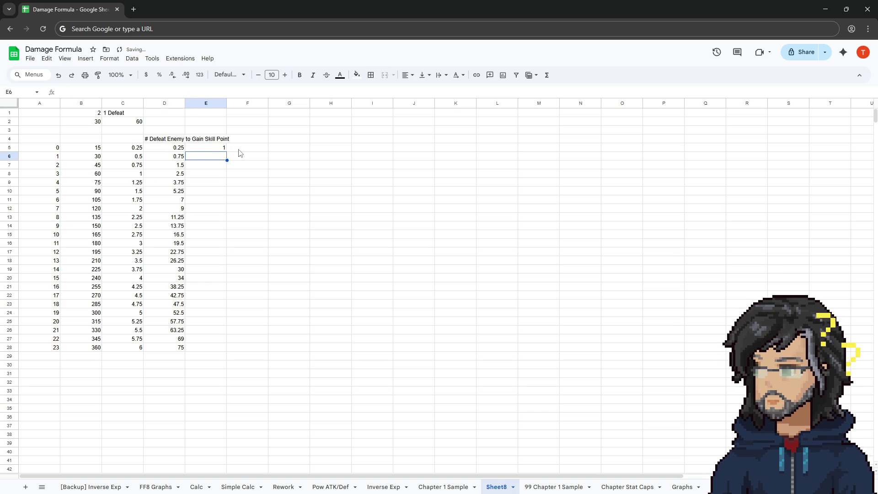
pyautogui.write('2')
pyautogui.press('Return')
pyautogui.click(215, 150)
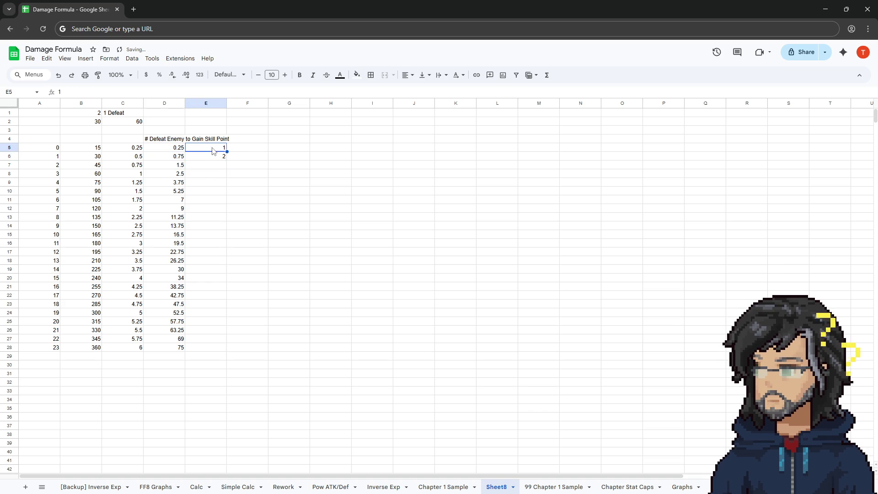
pyautogui.keyDown('shift'); pyautogui.click(217, 159); pyautogui.keyUp('shift')
pyautogui.moveTo(227, 160)
pyautogui.mouseDown()
pyautogui.moveTo(226, 345)
pyautogui.moveTo(220, 337)
pyautogui.mouseUp()
pyautogui.click(220, 337)
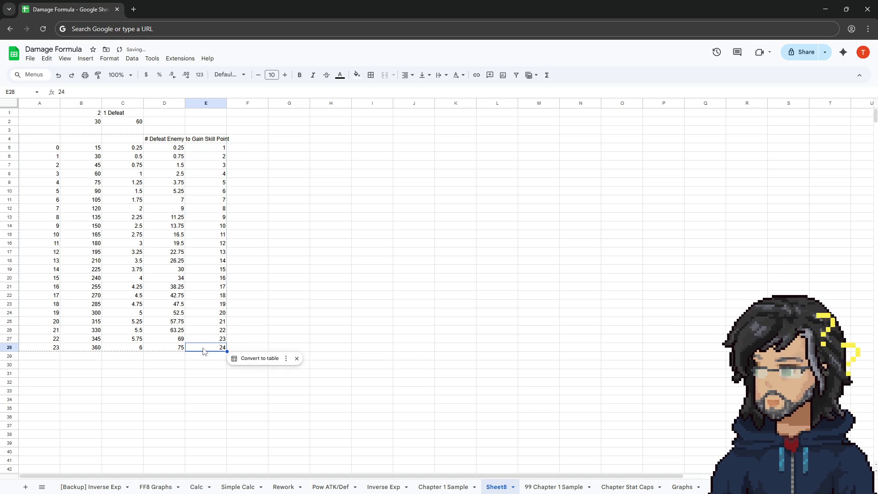
pyautogui.press('Up')
# Compare the running totals in D12–D28 against the skill points in column E
pyautogui.click(177, 349)
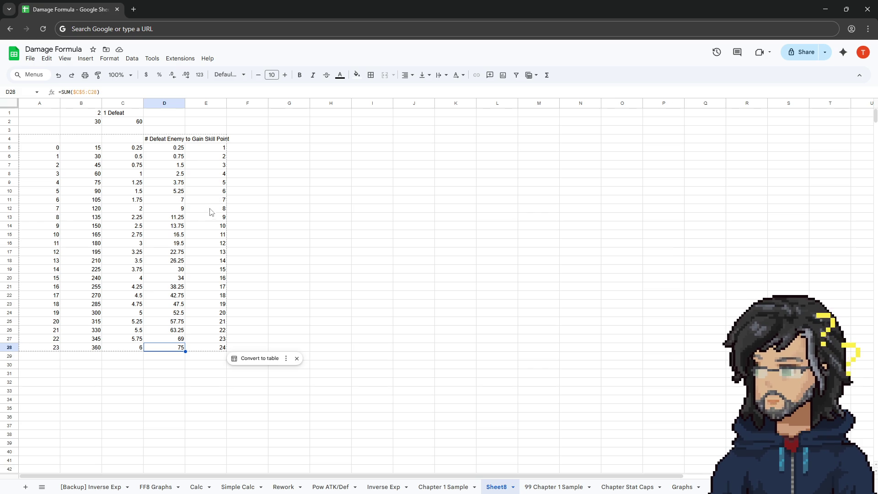
pyautogui.click(196, 209)
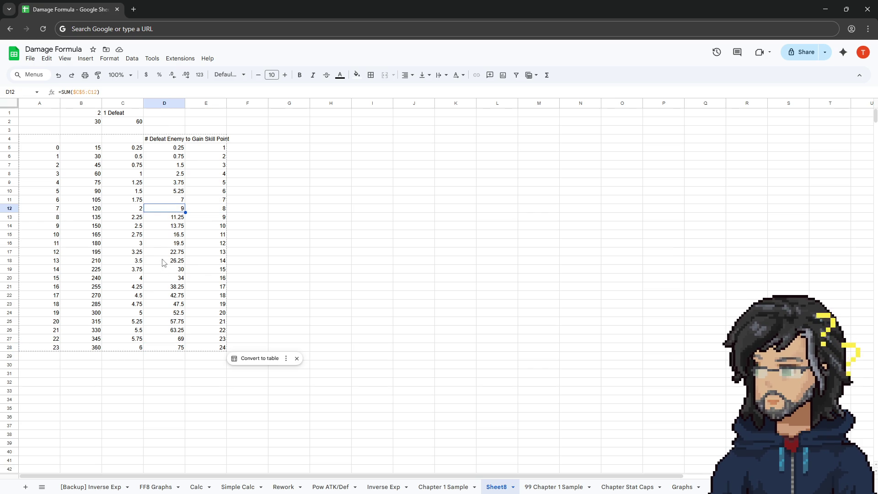
pyautogui.moveTo(176, 219); pyautogui.dragTo(177, 349)
pyautogui.moveTo(208, 218)
pyautogui.mouseDown()
pyautogui.moveTo(170, 230)
pyautogui.moveTo(169, 337)
pyautogui.moveTo(168, 328)
pyautogui.mouseUp()
pyautogui.moveTo(170, 154)
pyautogui.mouseDown()
pyautogui.moveTo(208, 215)
pyautogui.moveTo(208, 351)
pyautogui.mouseUp()
pyautogui.click(174, 219)
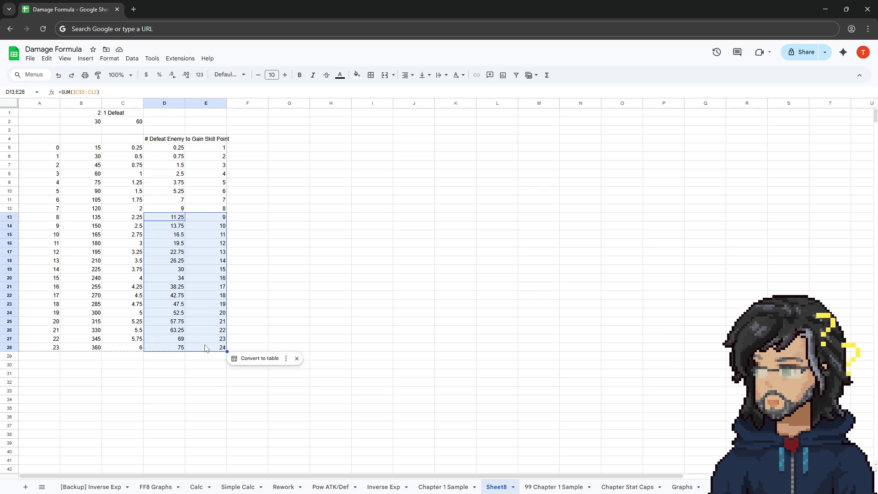
pyautogui.click(206, 348)
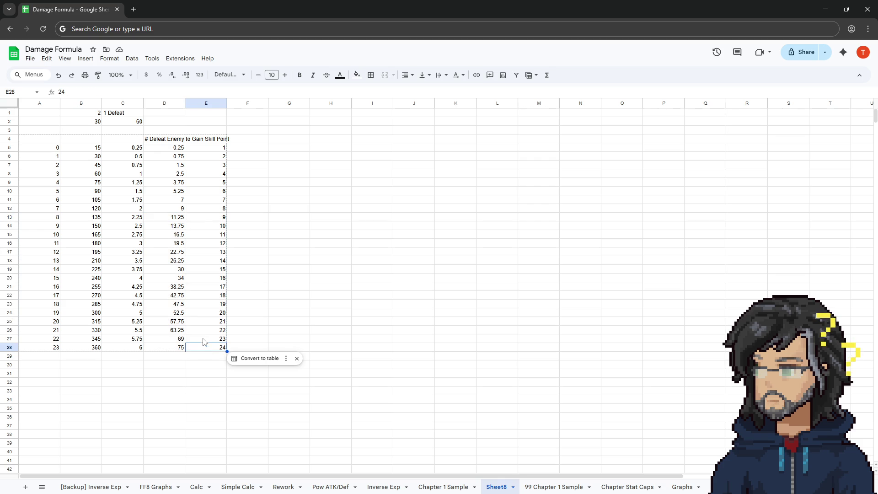
pyautogui.click(198, 341)
pyautogui.press('Left')
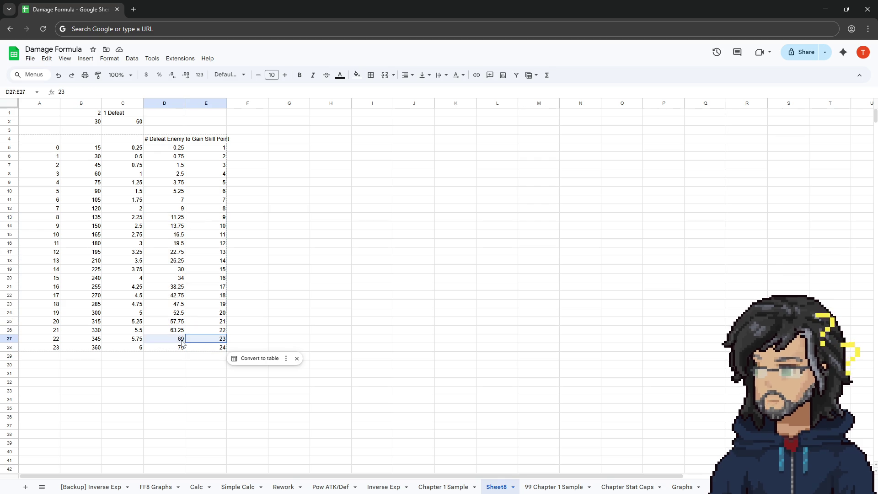
pyautogui.click(137, 342)
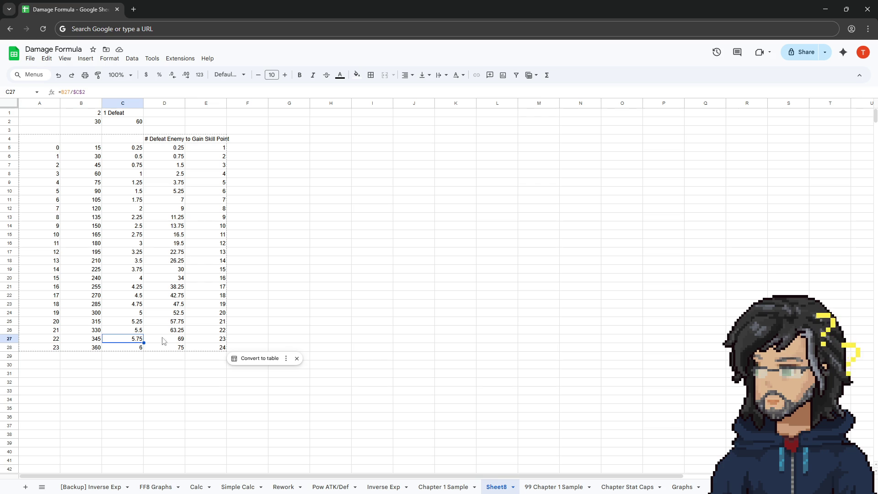
pyautogui.click(175, 340)
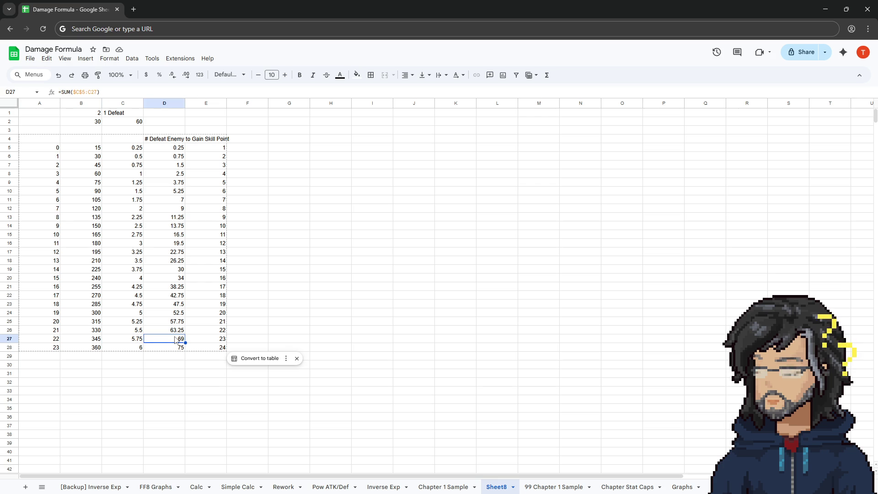
pyautogui.doubleClick(160, 139)
pyautogui.click(167, 339)
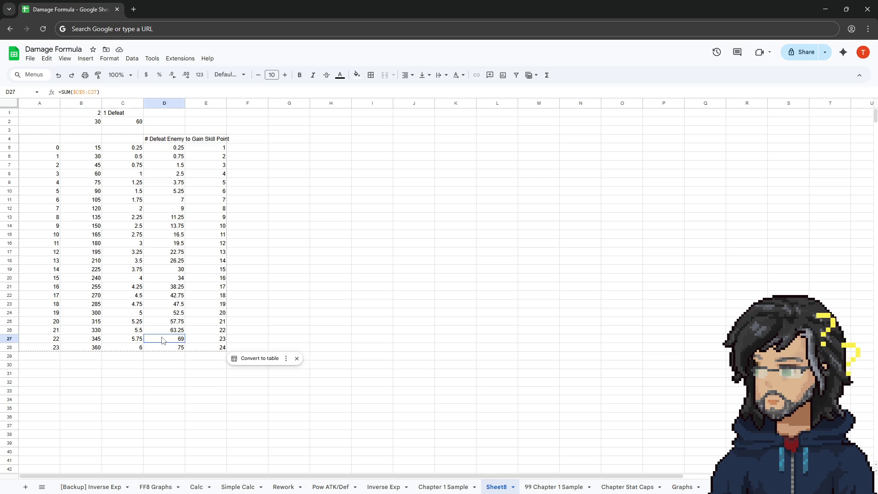
pyautogui.click(129, 332)
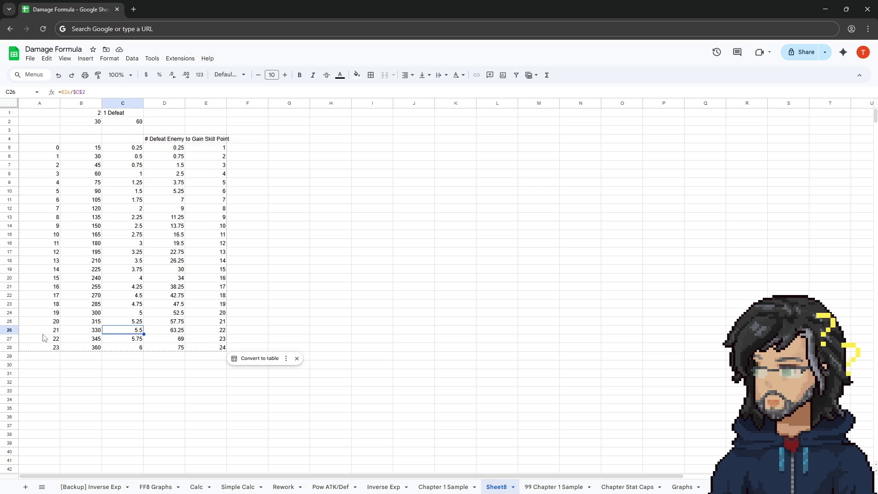
pyautogui.click(37, 330)
pyautogui.click(124, 340)
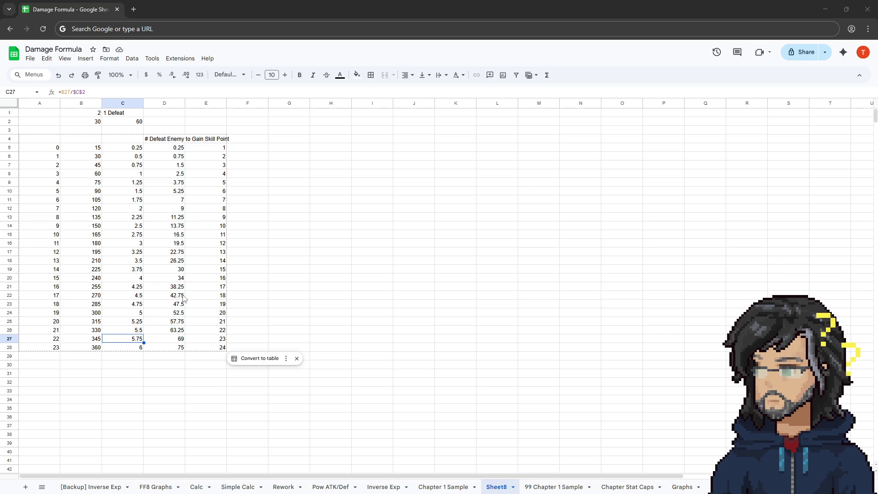
pyautogui.click(177, 324)
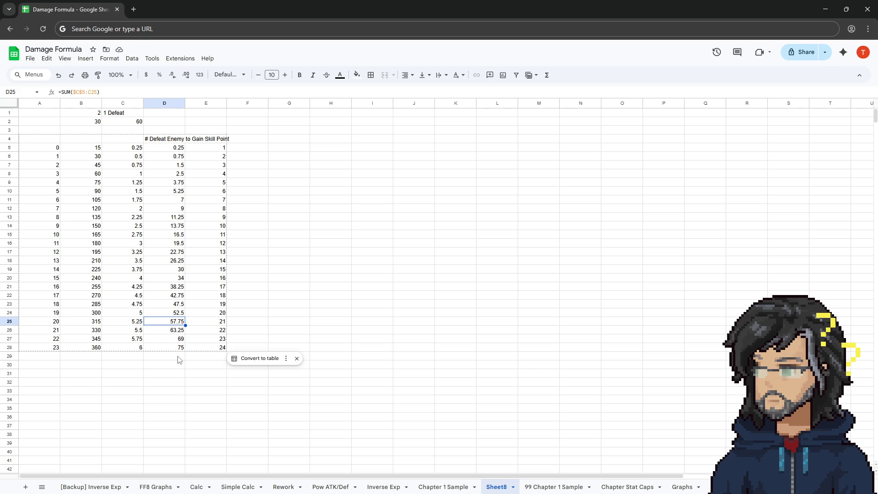
pyautogui.click(266, 176)
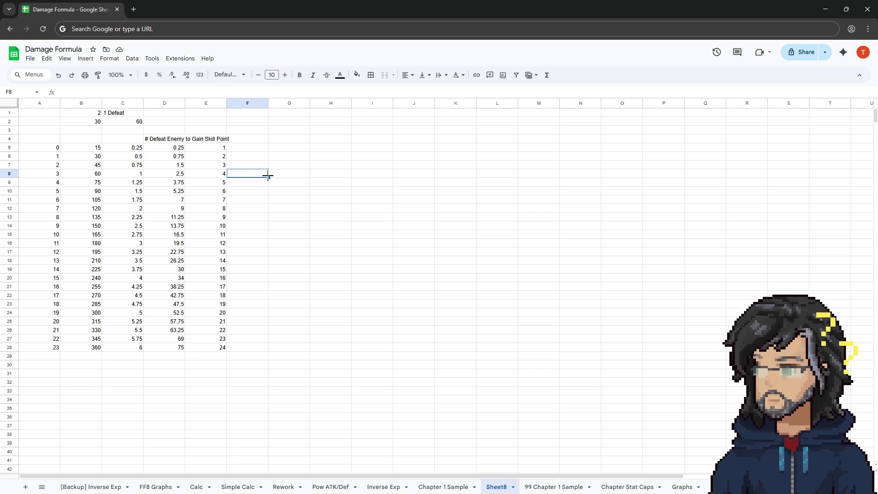
# Enter the room label i6 in cell I5
pyautogui.click(334, 149)
pyautogui.press('Right')
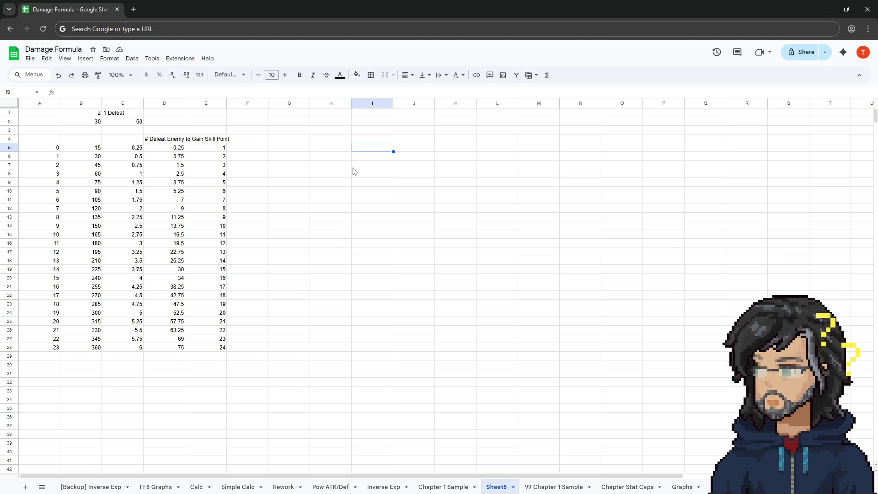
pyautogui.press('Left')
pyautogui.press('Right')
pyautogui.press('Left')
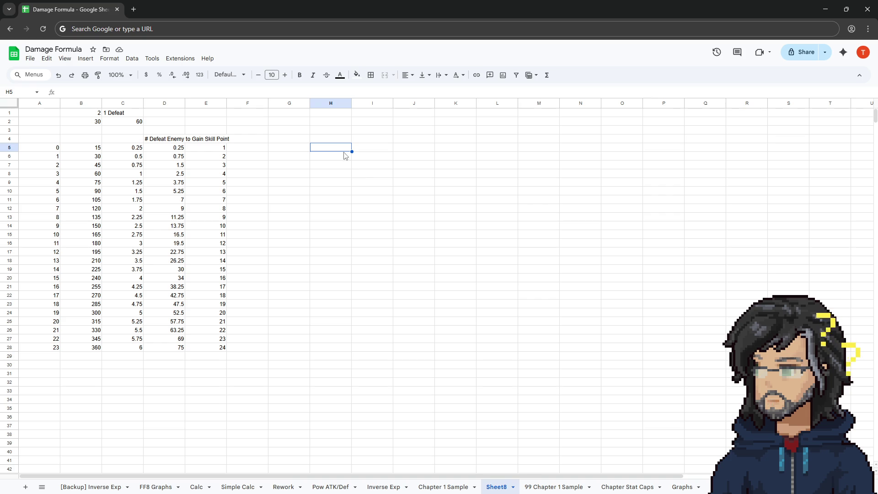
pyautogui.click(377, 146)
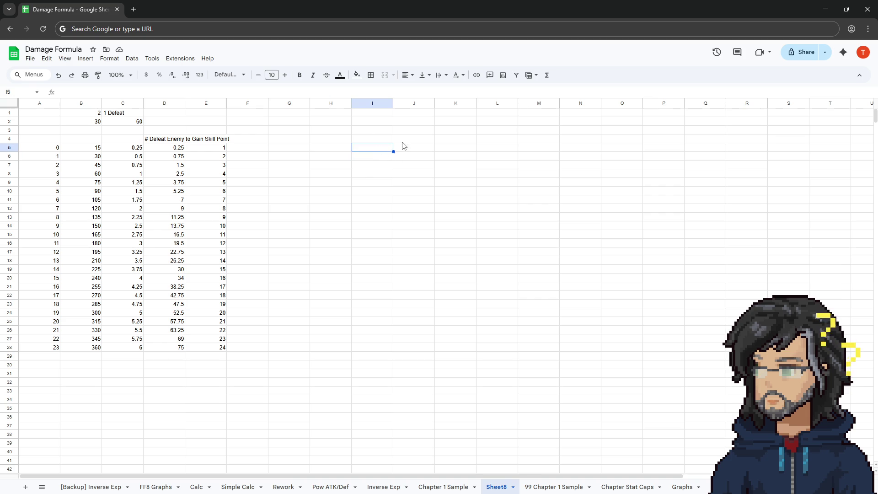
pyautogui.write('i6')
pyautogui.press('Tab')
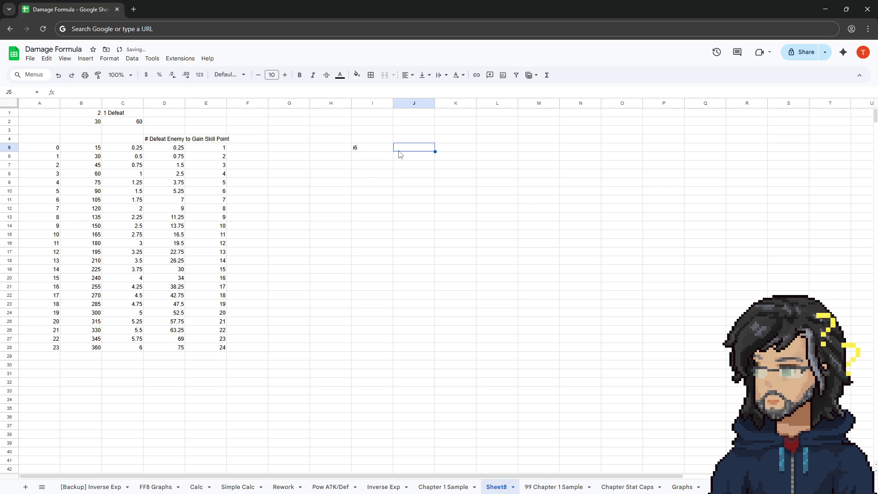
# Restore the browser window and position the spreadsheet over the Unity editor
pyautogui.moveTo(552, 9)
pyautogui.mouseDown()
pyautogui.moveTo(424, 122)
pyautogui.moveTo(19, 174)
pyautogui.moveTo(347, 223)
pyautogui.moveTo(178, 201)
pyautogui.mouseUp()
pyautogui.moveTo(599, 251)
pyautogui.mouseDown()
pyautogui.moveTo(575, 197)
pyautogui.moveTo(568, 211)
pyautogui.moveTo(540, 213)
pyautogui.mouseUp()
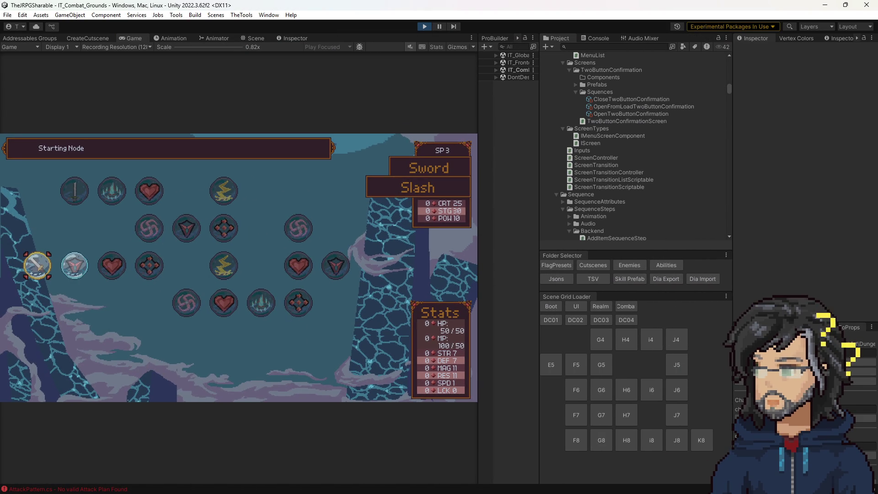
pyautogui.hotkey('alt', 'Tab')
pyautogui.moveTo(246, 193)
pyautogui.mouseDown()
pyautogui.moveTo(430, 138)
pyautogui.moveTo(422, 140)
pyautogui.mouseUp()
pyautogui.click(457, 276)
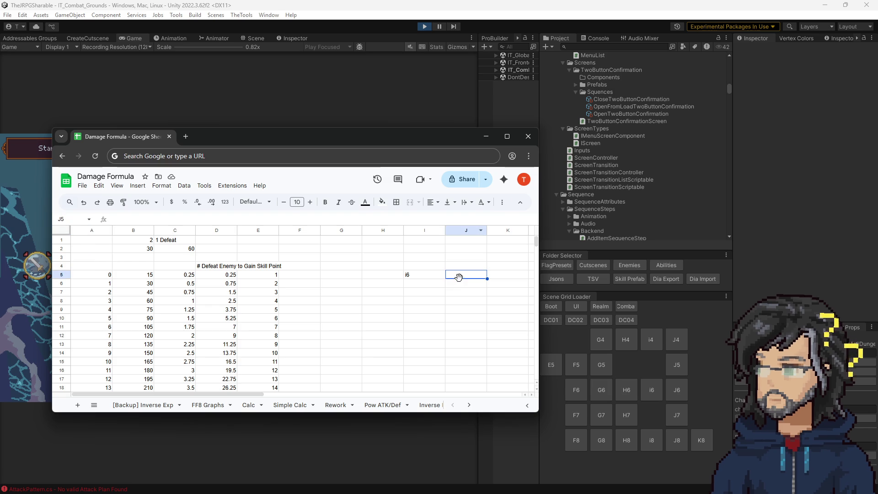
# Enter the room labels j4 through j8 in cells J3–J7
pyautogui.write('j6')
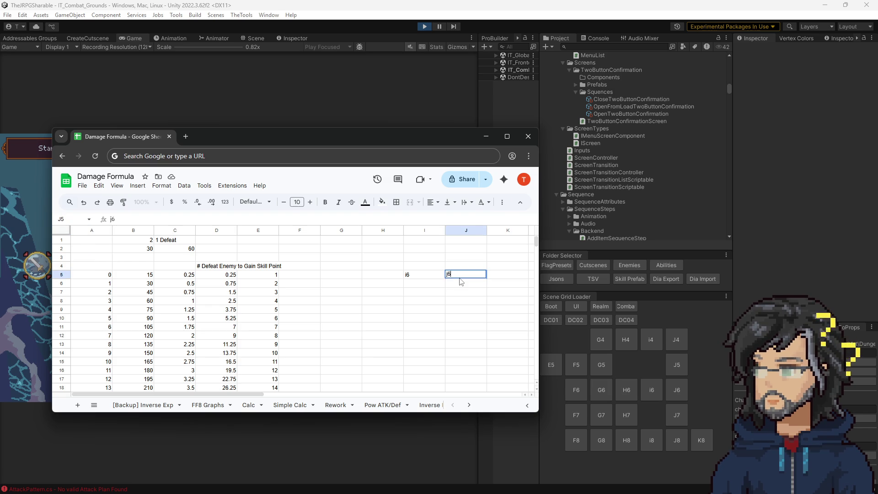
pyautogui.press('Return')
pyautogui.write('j7')
pyautogui.press('Return')
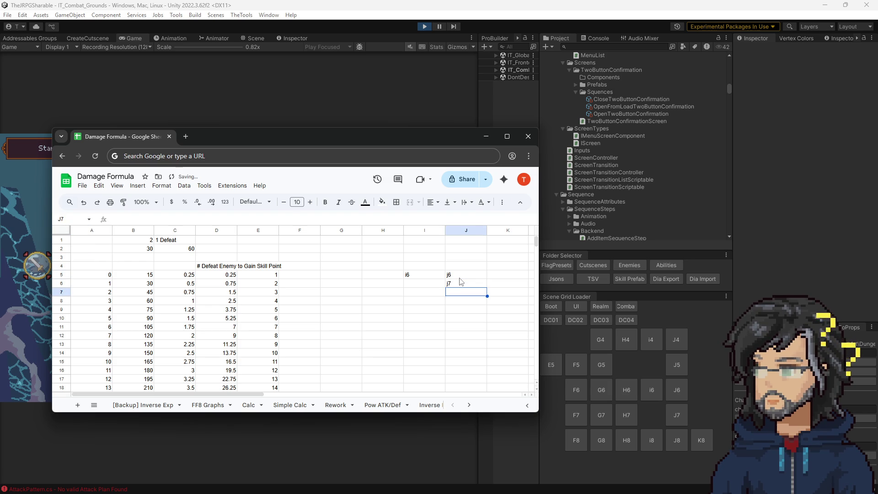
pyautogui.write('j8')
pyautogui.press('Up')
pyautogui.press('Up')
pyautogui.press('Up')
pyautogui.write('j5')
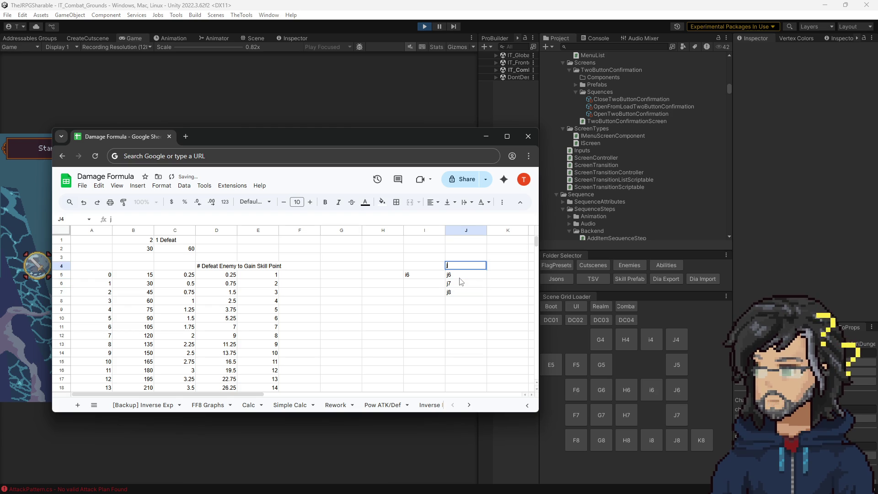
pyautogui.press('Up')
pyautogui.write('j4')
pyautogui.press('Return')
pyautogui.press('Down')
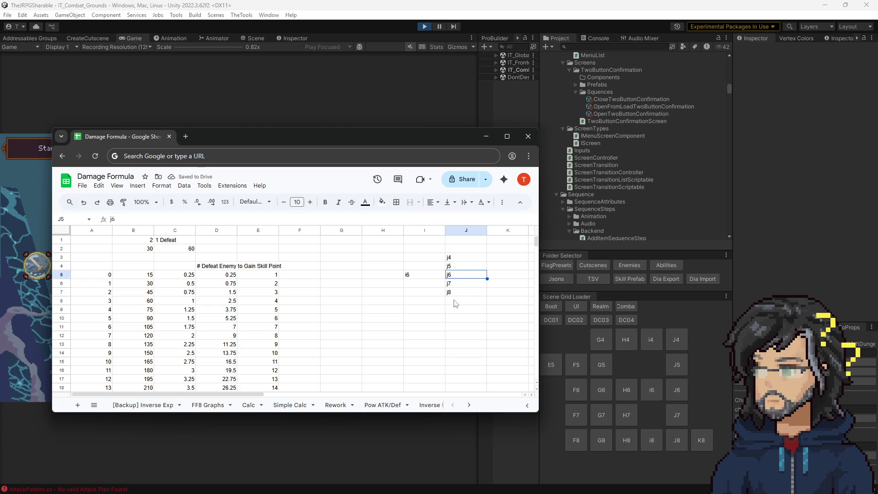
# Enter i8 in cell I7 and k8 in cell K7
pyautogui.click(432, 295)
pyautogui.write('i')
pyautogui.press('Tab')
pyautogui.press('Tab')
pyautogui.press('Tab')
pyautogui.press('Left')
pyautogui.press('Left')
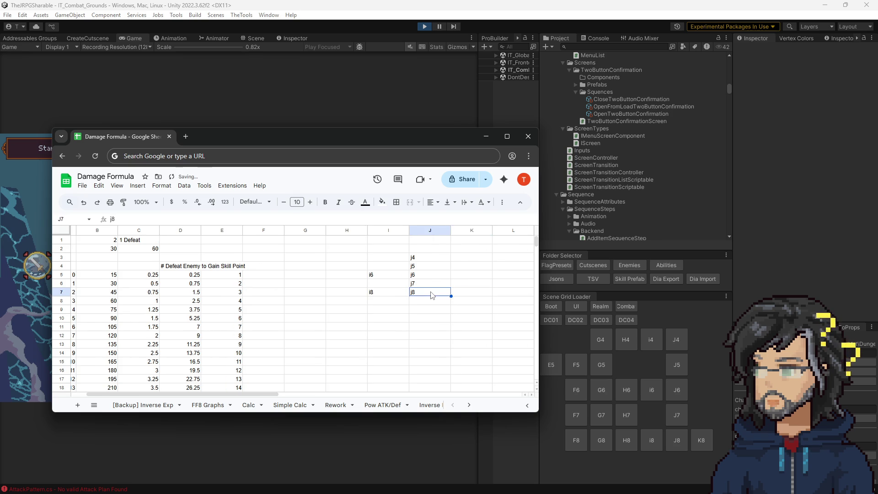
pyautogui.press('Right')
pyautogui.write('k8')
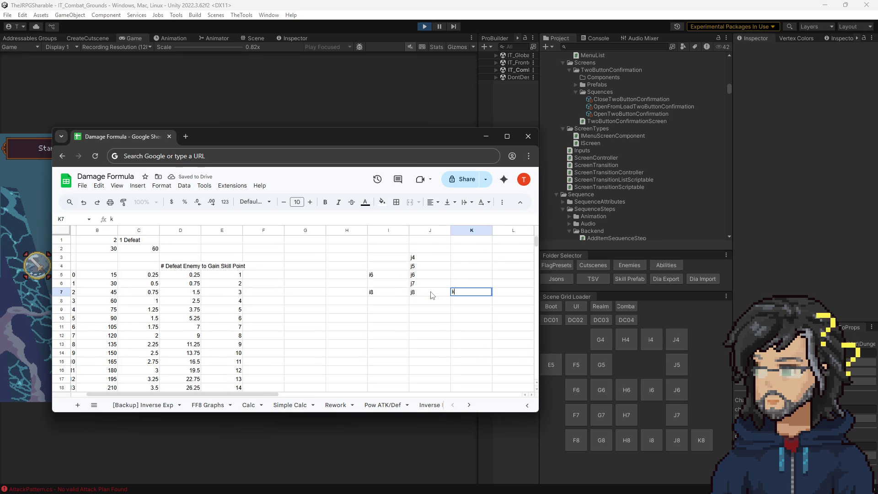
pyautogui.press('Return')
# Append the enemy count to the j7 label so it reads 'j7 = 1 mS'
pyautogui.moveTo(420, 258); pyautogui.dragTo(428, 292)
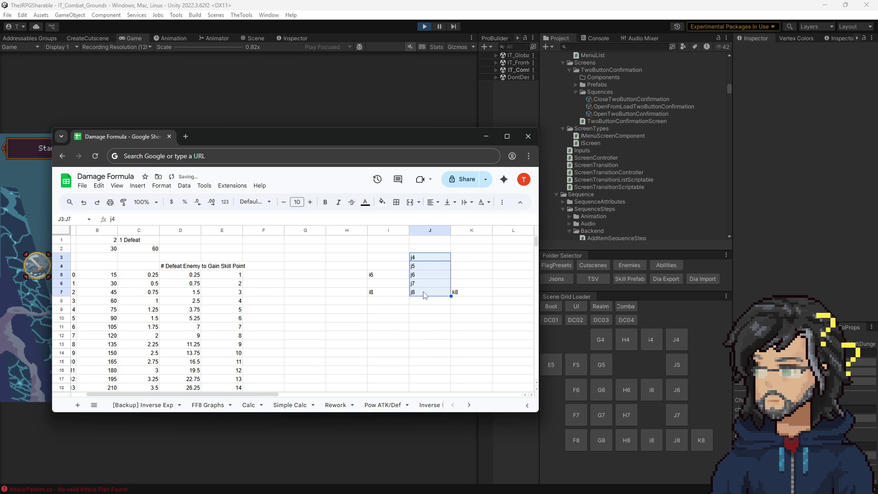
pyautogui.doubleClick(421, 284)
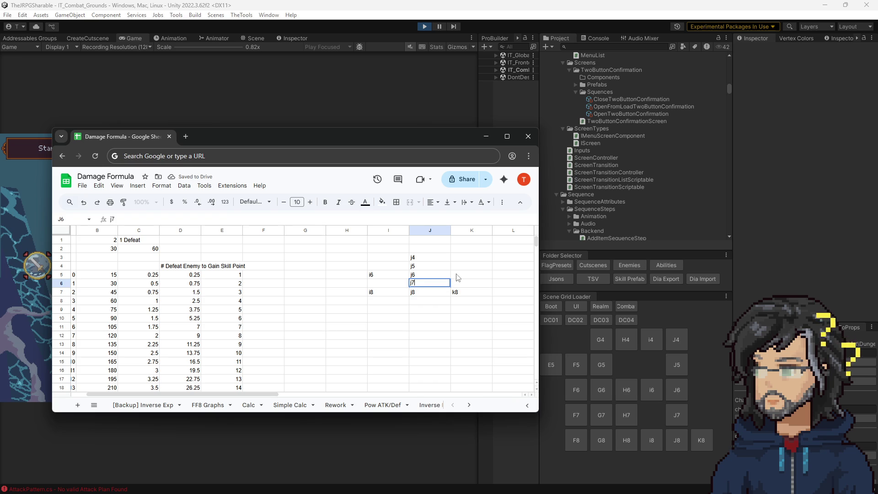
pyautogui.click(468, 286)
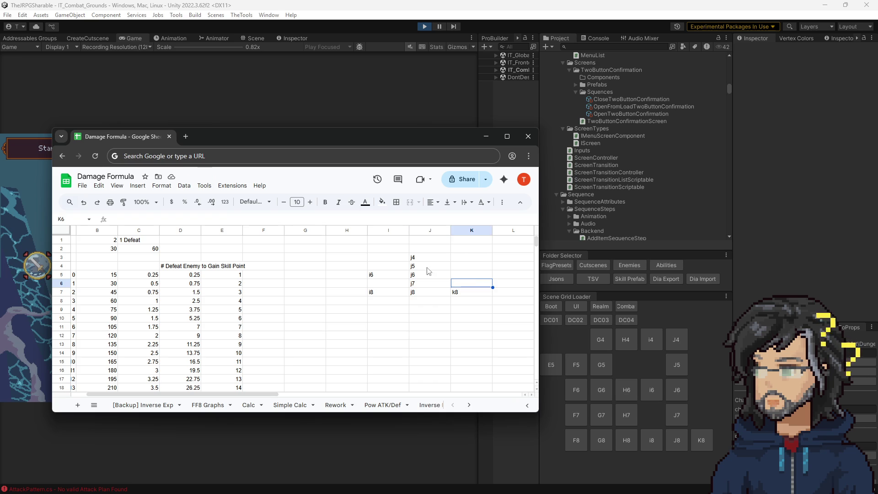
pyautogui.doubleClick(422, 283)
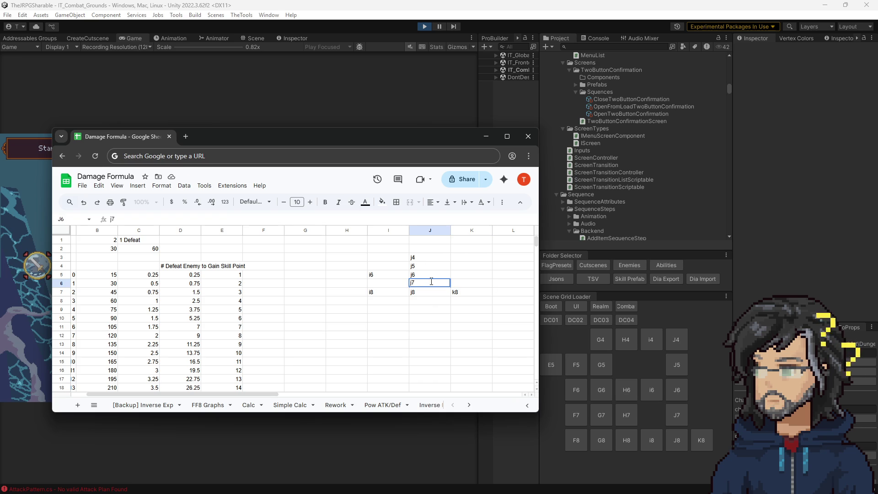
pyautogui.write('=1 m')
pyautogui.press('BackSpace')
pyautogui.write('M')
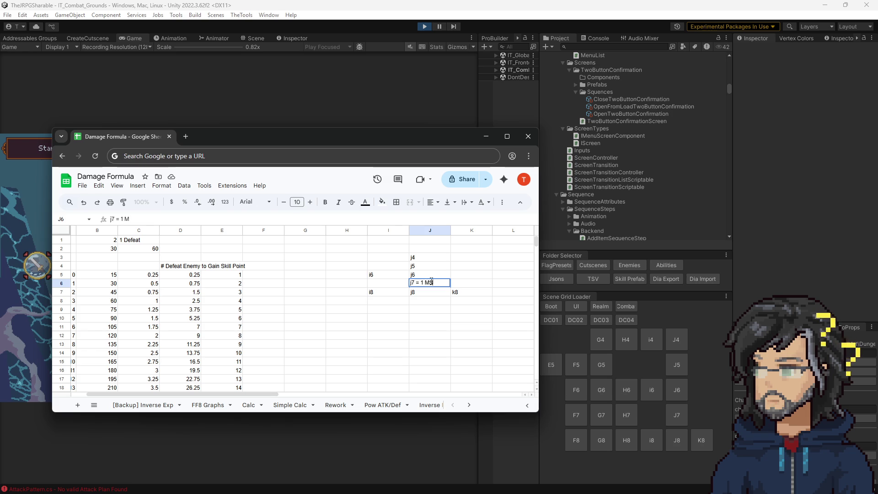
pyautogui.write('S')
pyautogui.press('Return')
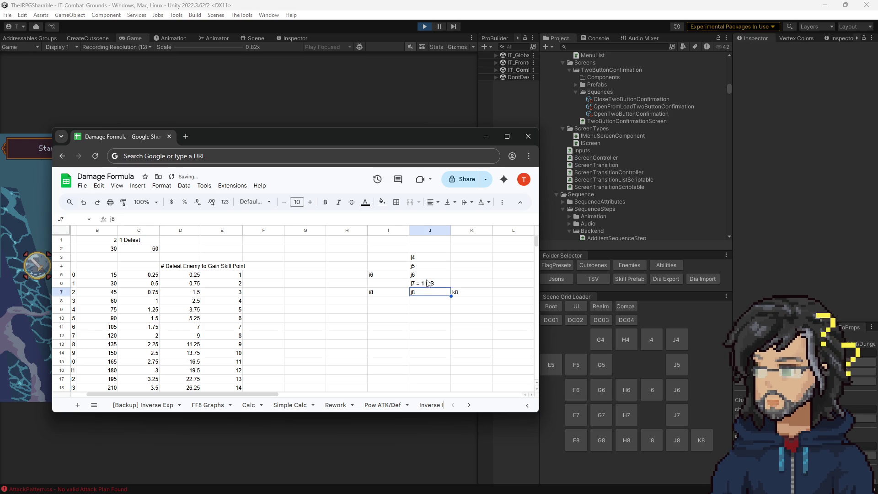
# Add the slime enemy note to the j8 label in J7
pyautogui.doubleClick(434, 292)
pyautogui.write('Sl')
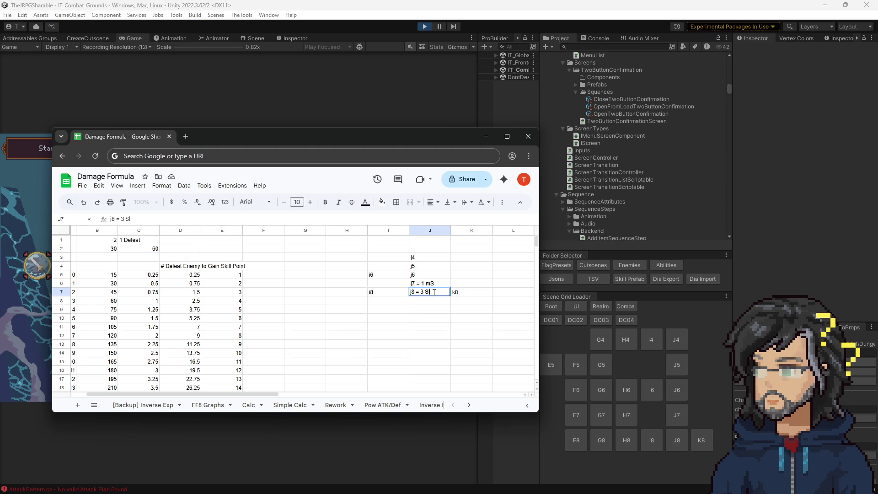
pyautogui.press('Return')
pyautogui.press('Up')
pyautogui.press('Up')
pyautogui.press('Up')
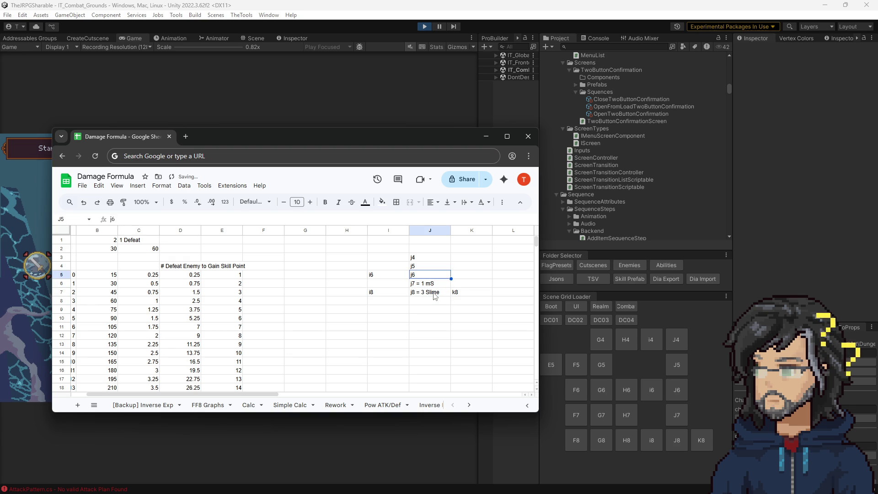
pyautogui.press('Down')
pyautogui.press('Down')
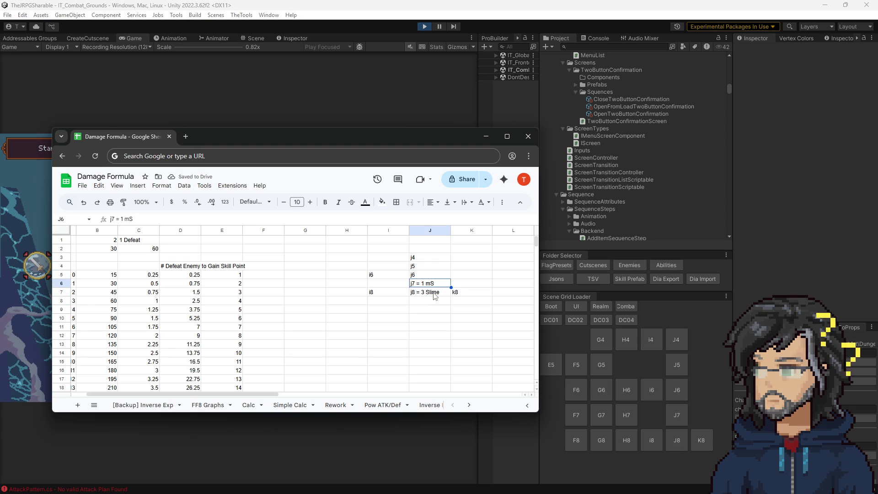
# Make j6 read 'j6 = 1 mS, 1 S' and shorten Slime to S in j8
pyautogui.press('Up')
pyautogui.press('Return')
pyautogui.write('= 1')
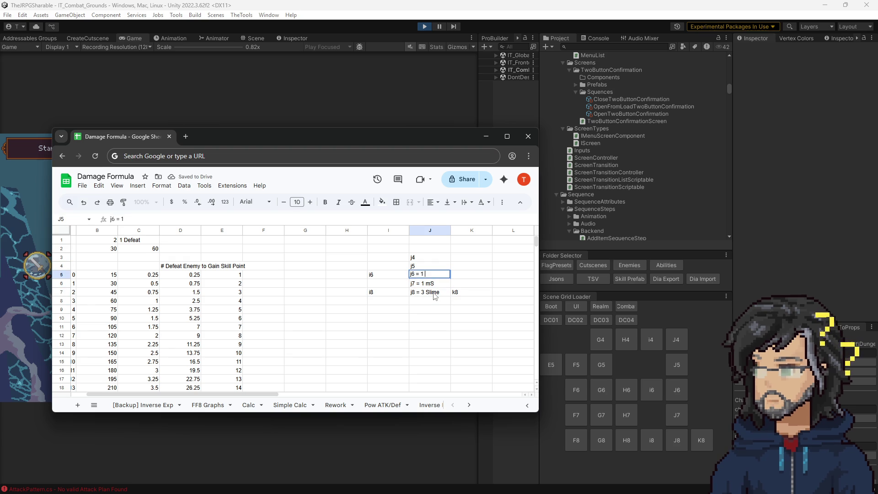
pyautogui.write(' mS, 1 S')
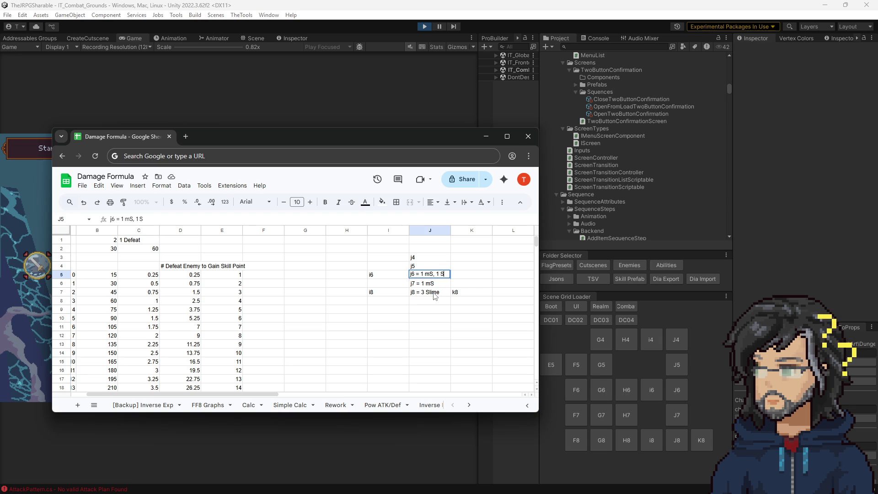
pyautogui.press('Return')
pyautogui.press('Down')
pyautogui.press('Return')
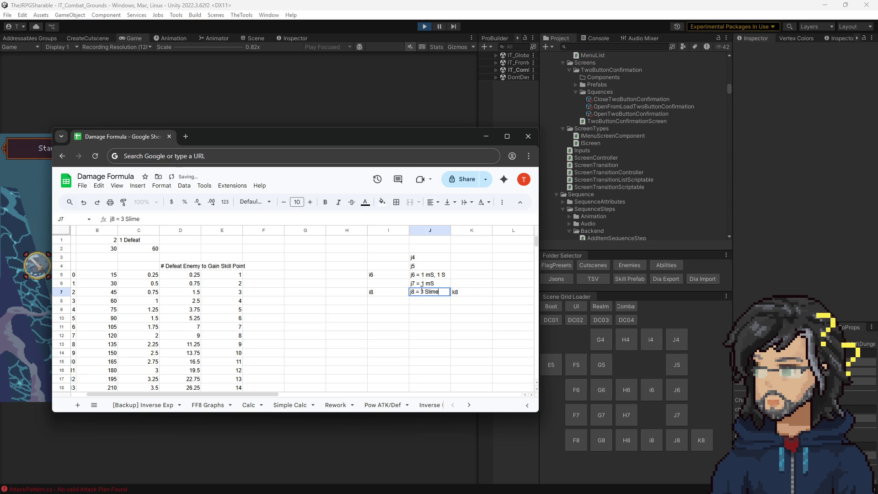
pyautogui.press('Delete')
pyautogui.press('Tab')
# Note 'j5 = 1 ms, 1 B' in J4 and begin 'j4 = 2 B, 1 A' in J3
pyautogui.doubleClick(433, 269)
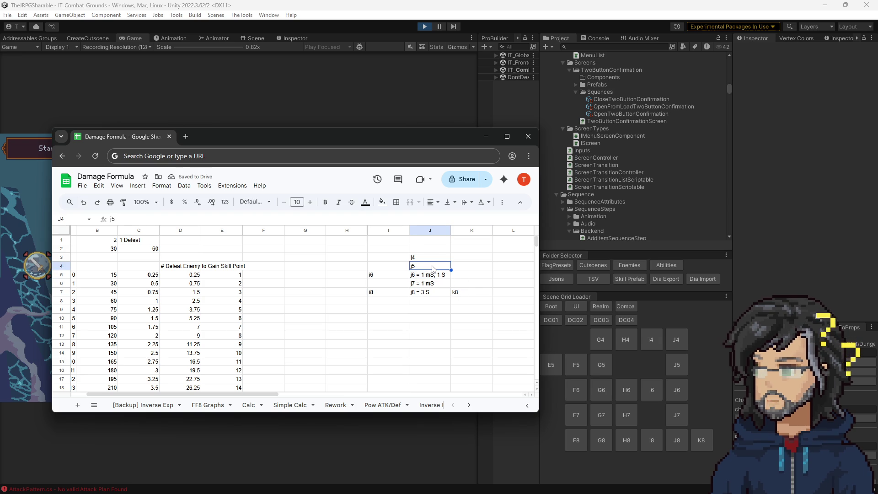
pyautogui.write(' = 1m')
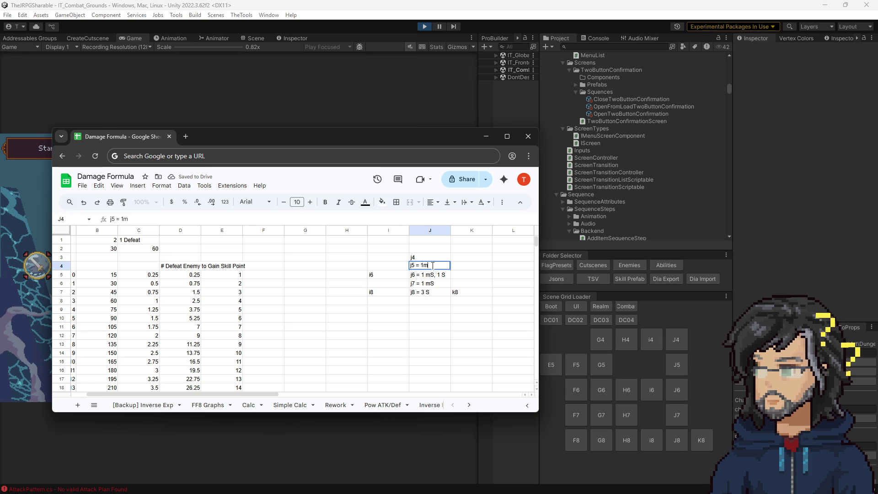
pyautogui.press('BackSpace')
pyautogui.write('ms, 1')
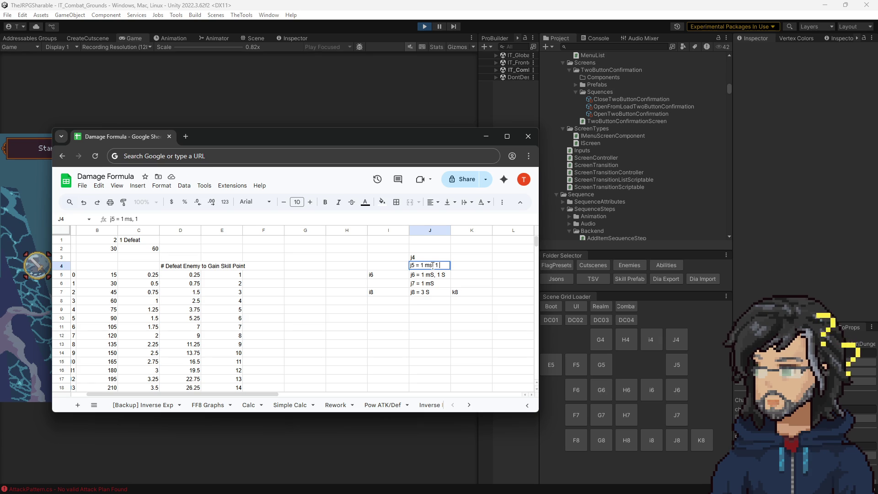
pyautogui.press('Return')
pyautogui.press('Up')
pyautogui.press('Up')
pyautogui.press('Return')
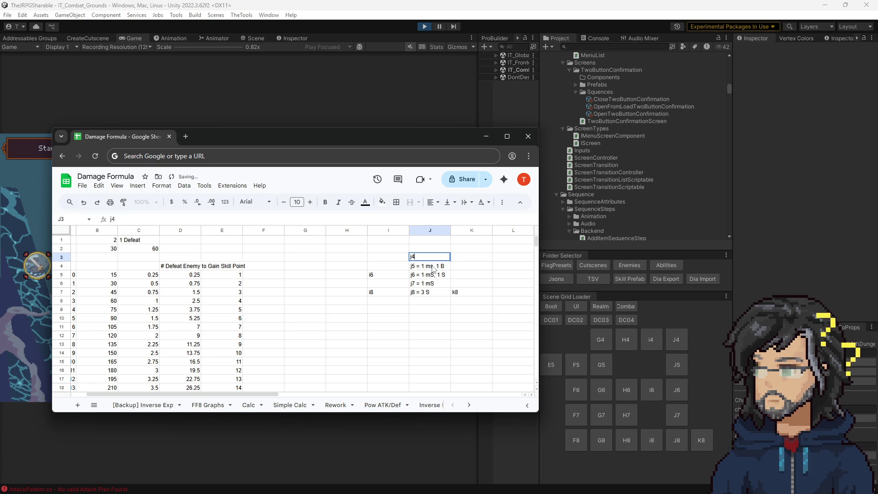
pyautogui.write('= 2 B')
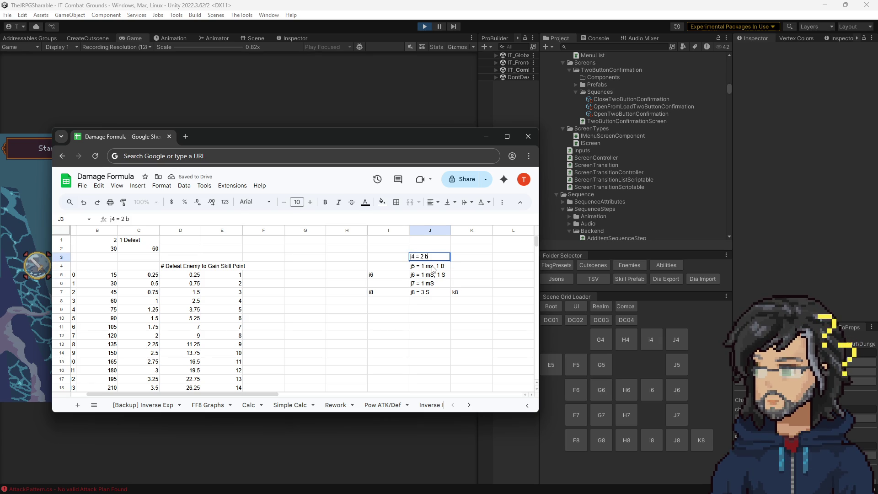
pyautogui.write(', 1 A')
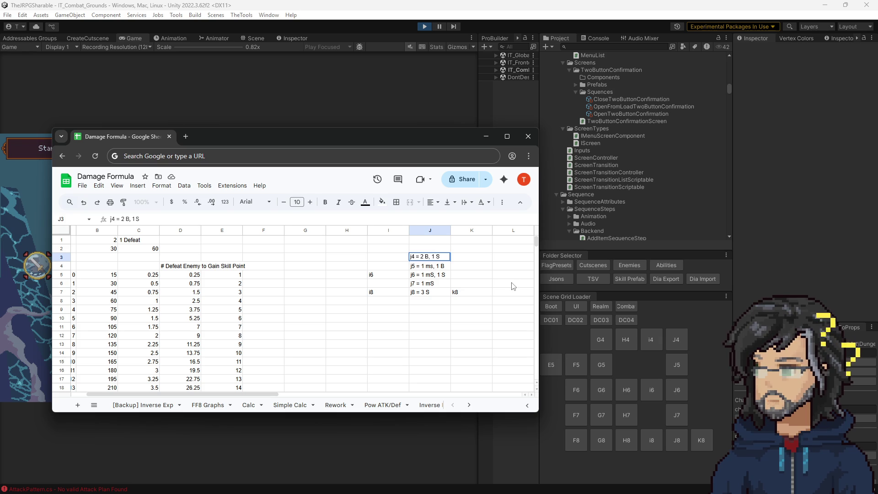
pyautogui.click(505, 284)
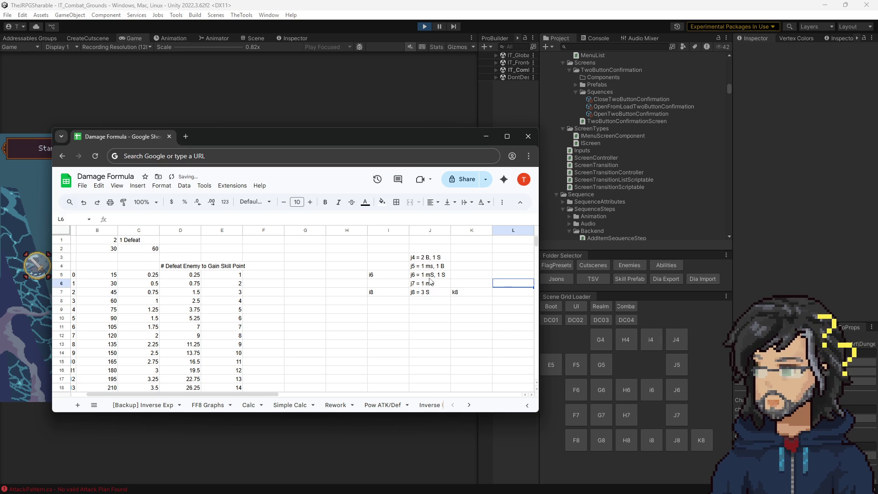
pyautogui.click(419, 276)
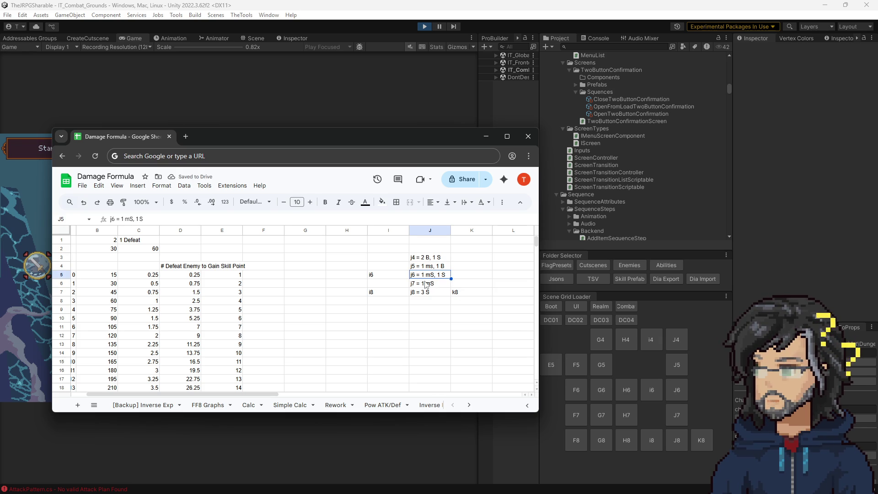
pyautogui.click(429, 286)
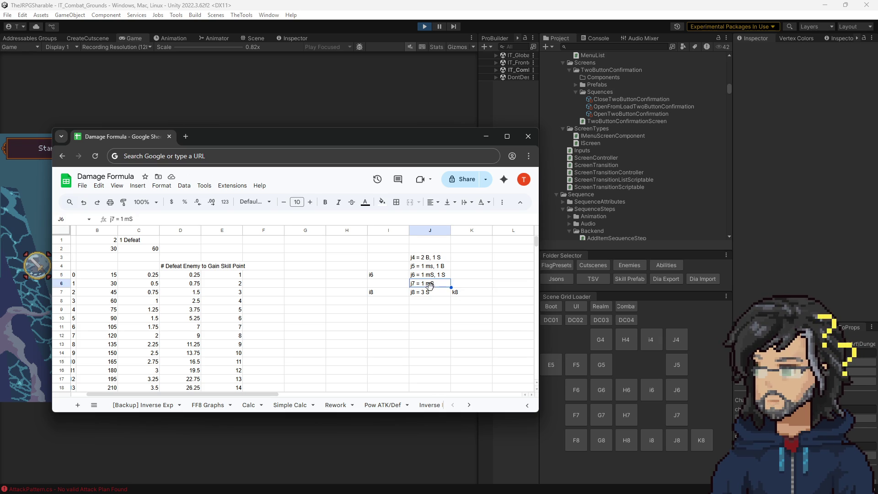
pyautogui.click(429, 293)
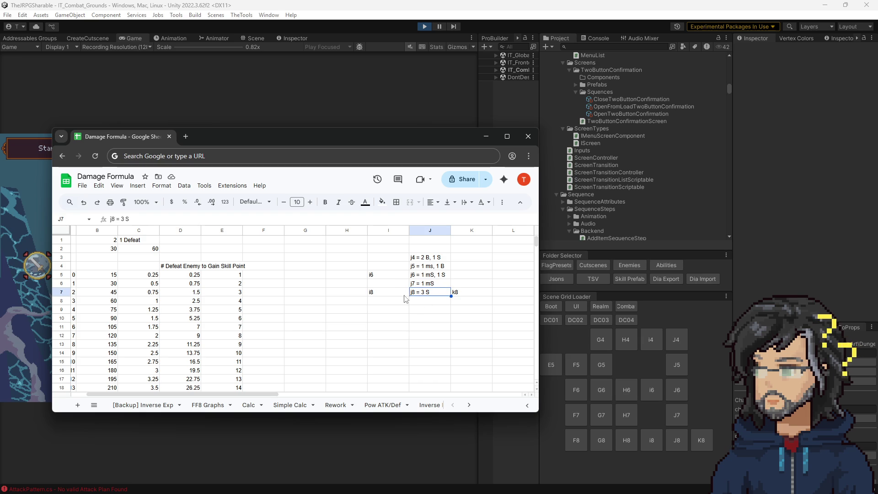
pyautogui.moveTo(422, 284); pyautogui.dragTo(423, 294)
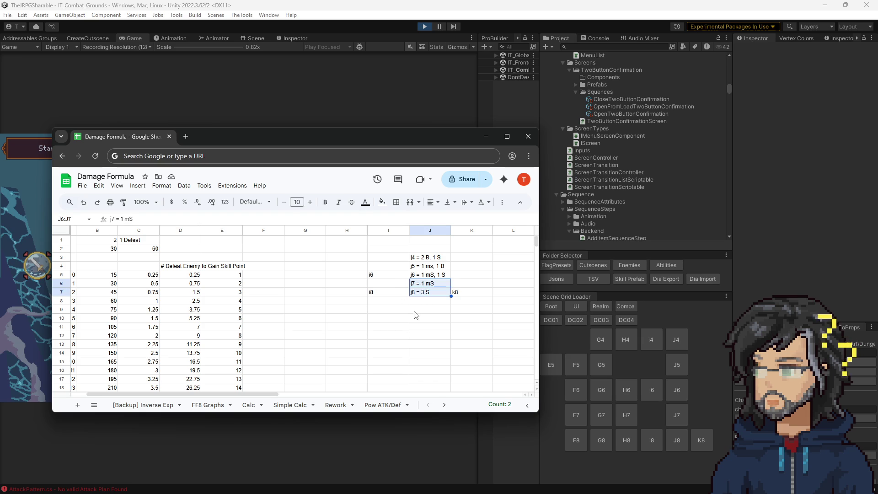
pyautogui.click(428, 294)
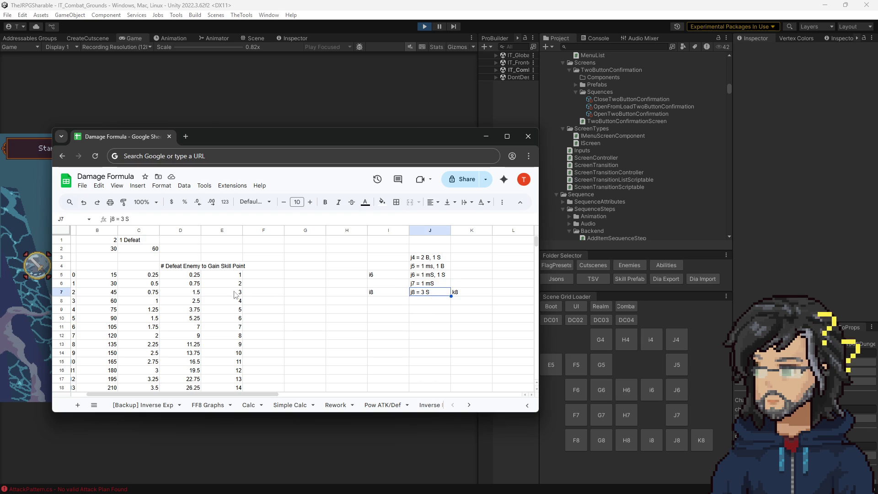
pyautogui.click(153, 251)
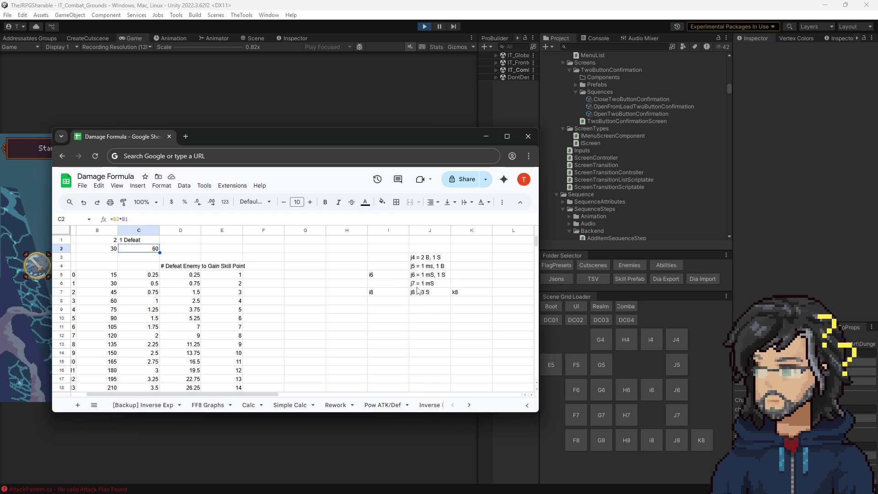
pyautogui.click(413, 284)
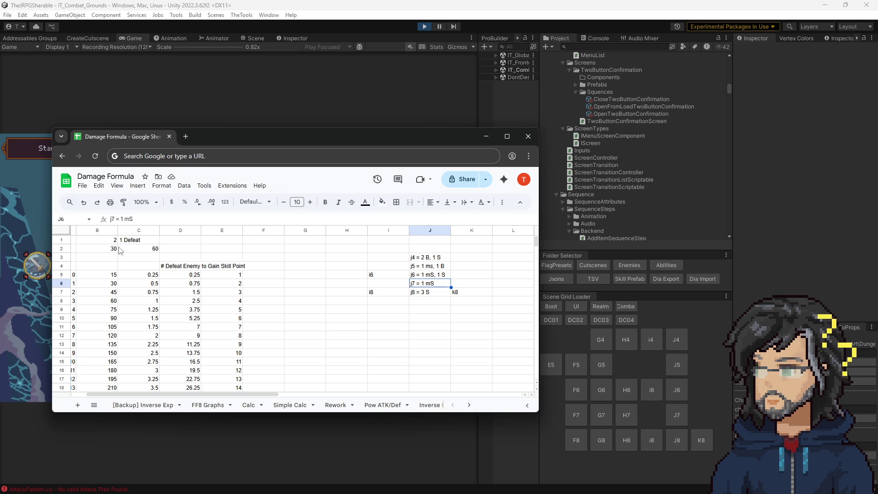
pyautogui.click(115, 252)
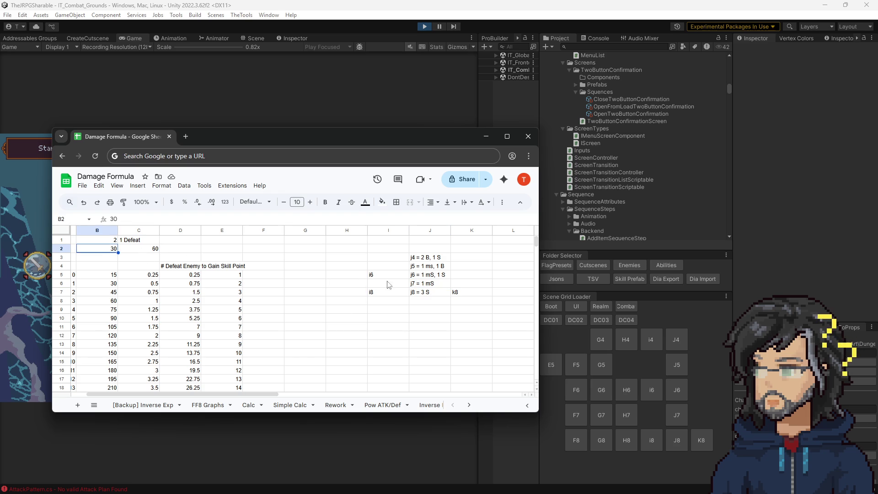
pyautogui.click(432, 286)
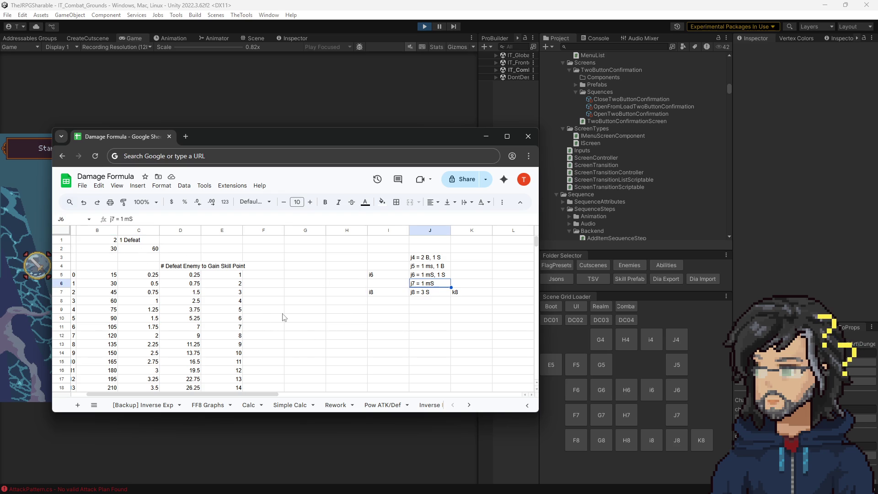
pyautogui.scroll(-2, 237, 296)
pyautogui.scroll(2, 206, 296)
pyautogui.moveTo(183, 265); pyautogui.dragTo(194, 371)
pyautogui.scroll(-2, 201, 338)
pyautogui.scroll(2, 201, 339)
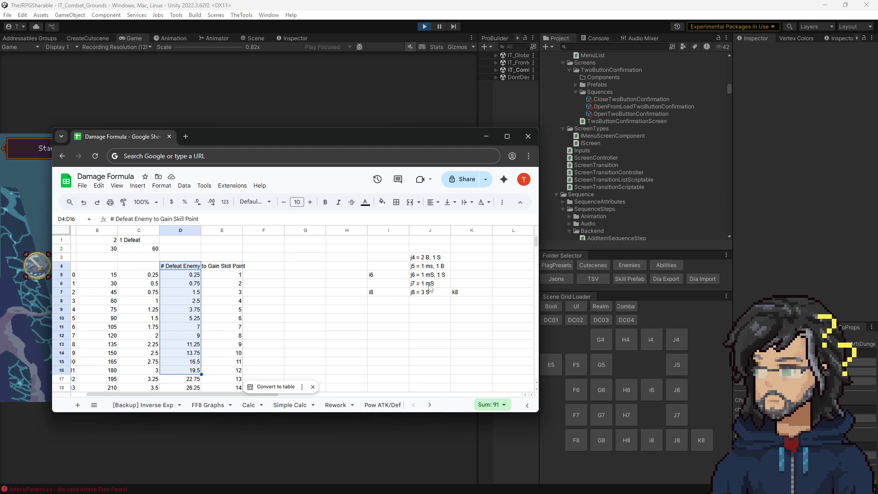
pyautogui.click(430, 287)
pyautogui.click(431, 293)
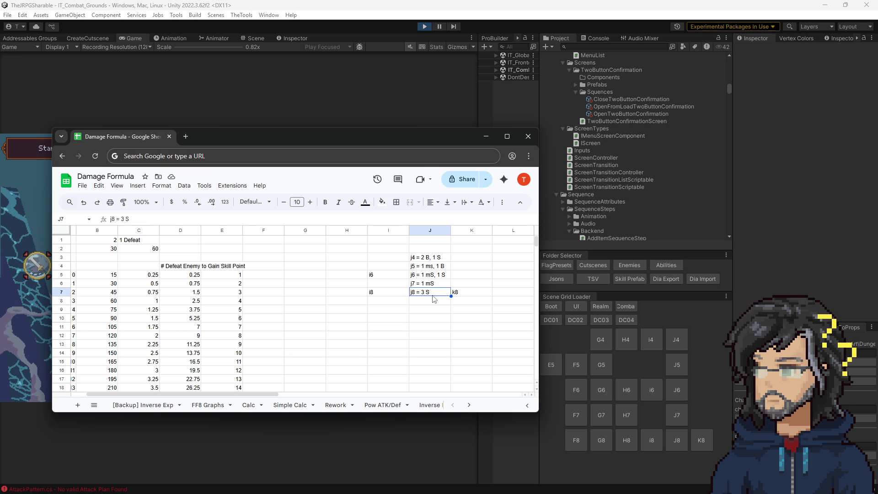
pyautogui.press('Down')
pyautogui.press('Down')
pyautogui.write('3')
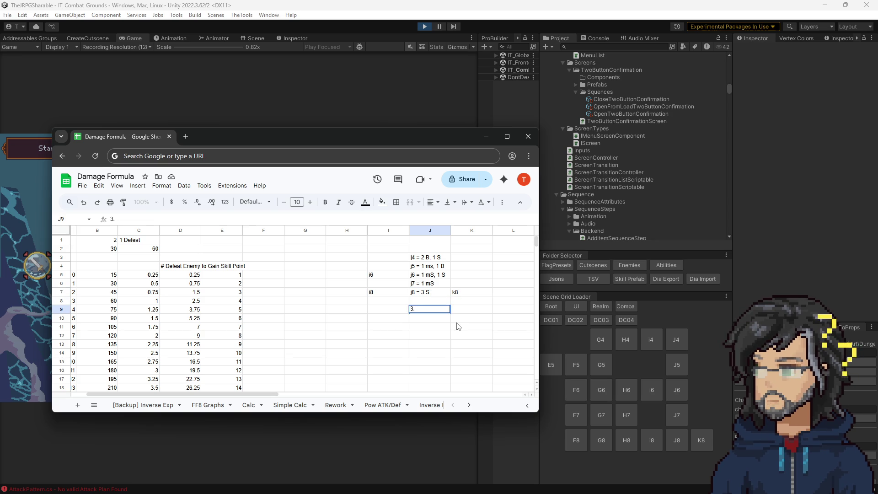
# Confirm 3.1 in J9 and check the value 30 in B2
pyautogui.press('Return')
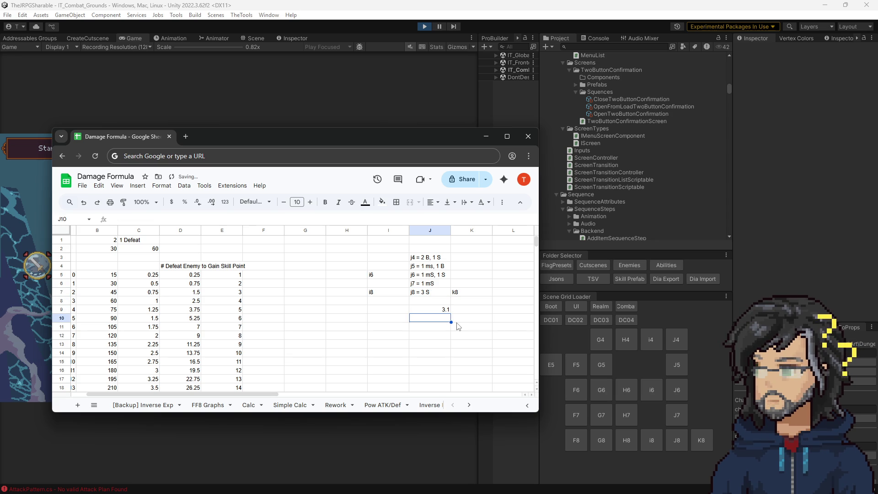
pyautogui.moveTo(433, 284)
pyautogui.mouseDown()
pyautogui.moveTo(436, 293)
pyautogui.moveTo(438, 259)
pyautogui.mouseUp()
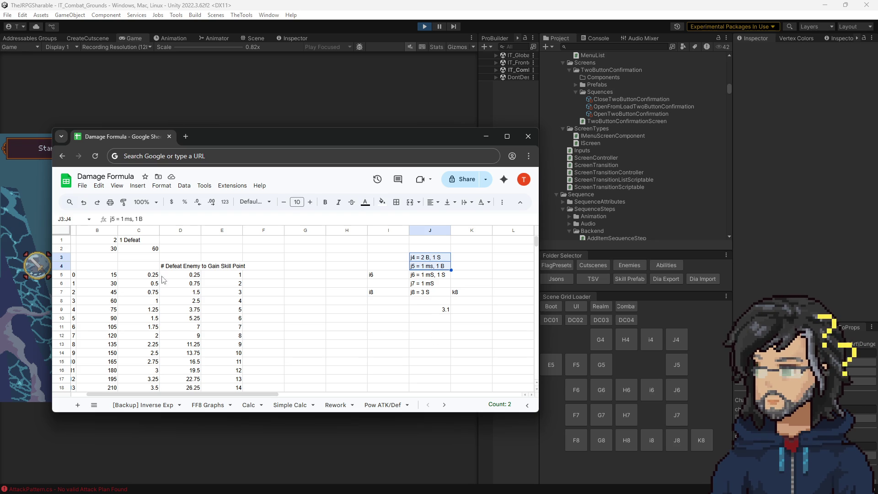
pyautogui.click(91, 248)
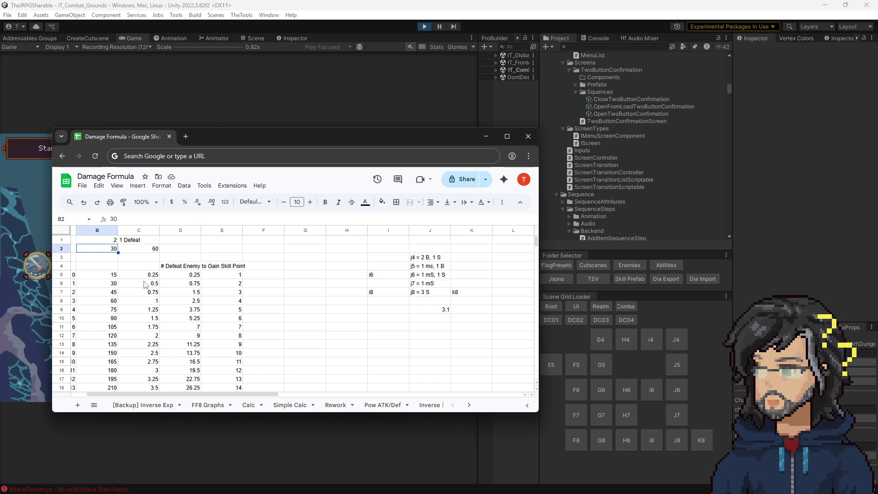
# Check the cost-column sums and the j6 and j5 notes, then return to Unity
pyautogui.moveTo(145, 285); pyautogui.dragTo(232, 352)
pyautogui.click(431, 275)
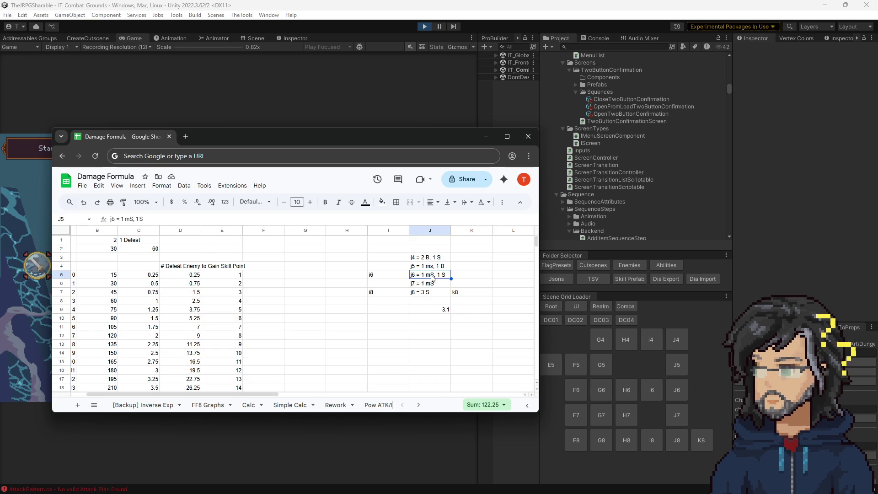
pyautogui.moveTo(139, 275)
pyautogui.mouseDown()
pyautogui.moveTo(220, 316)
pyautogui.moveTo(231, 344)
pyautogui.mouseUp()
pyautogui.scroll(-5, 233, 317)
pyautogui.scroll(5, 232, 316)
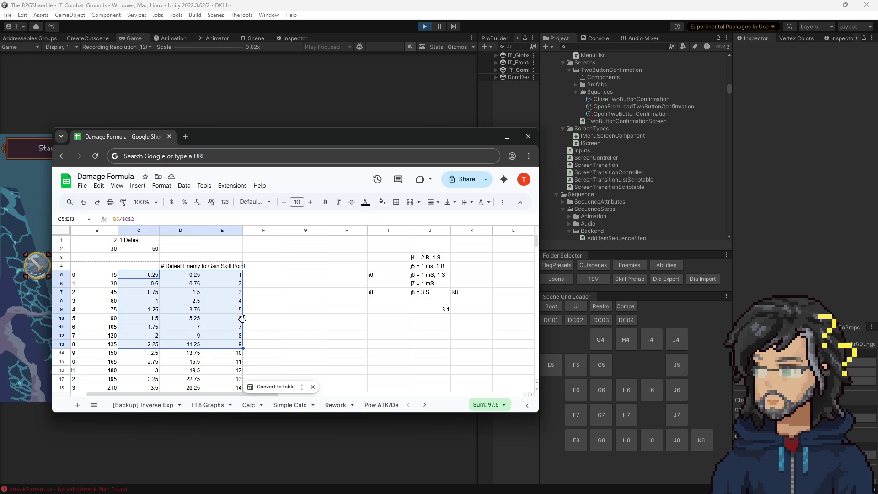
pyautogui.click(316, 310)
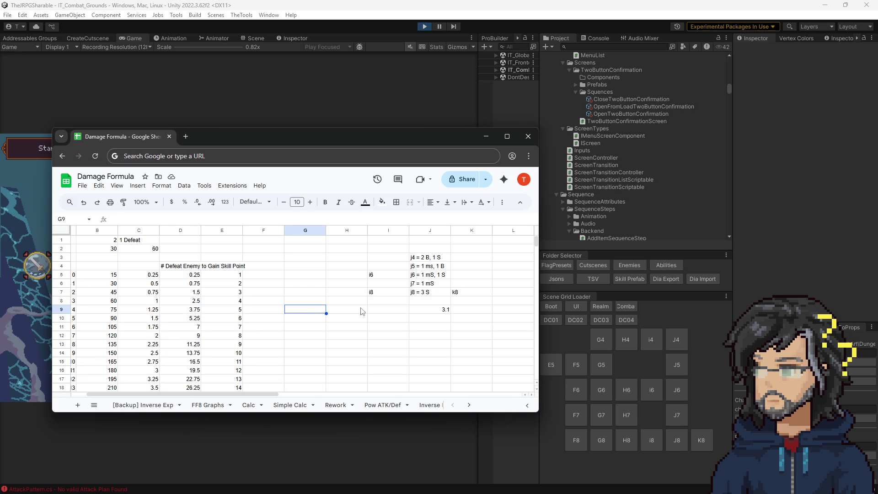
pyautogui.click(435, 268)
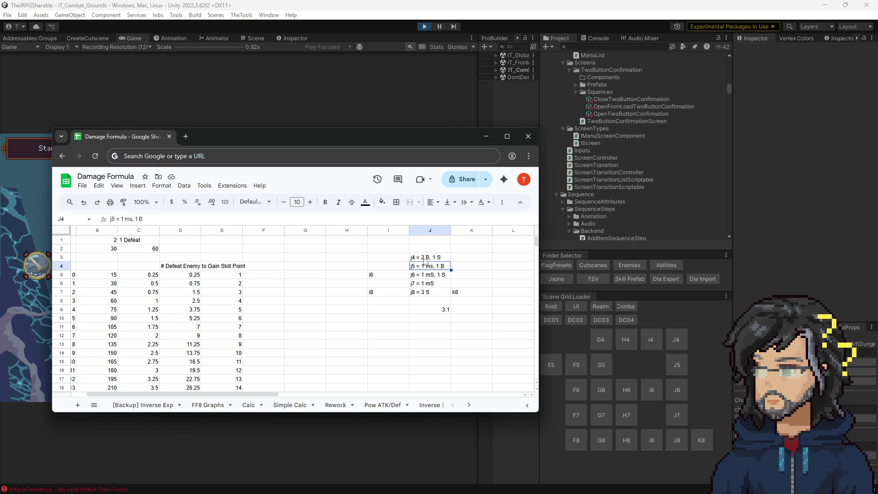
pyautogui.click(399, 100)
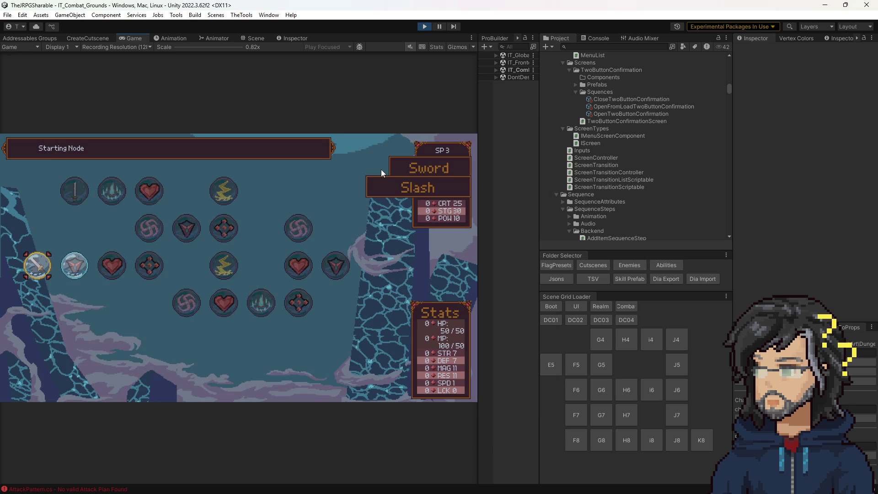
# Close the skill tree, stop play mode, and view IT_Combat_Grounds in the Scene view
pyautogui.press('Escape')
pyautogui.press('Escape')
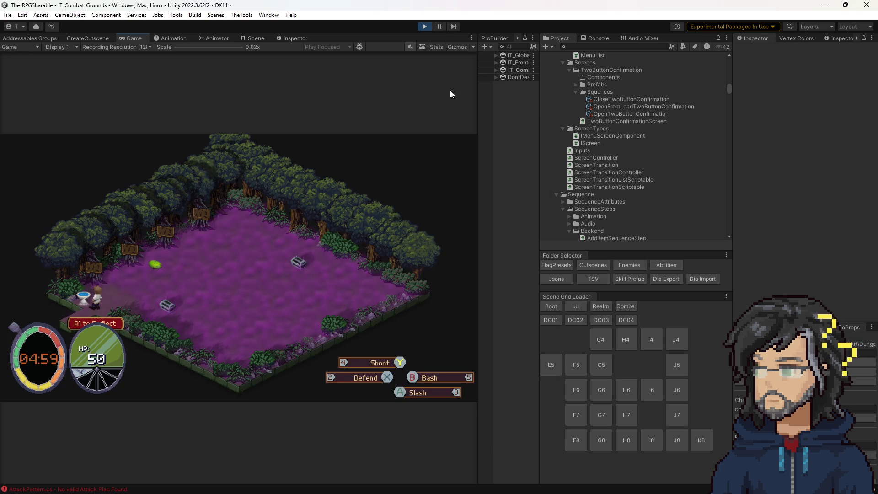
pyautogui.click(423, 27)
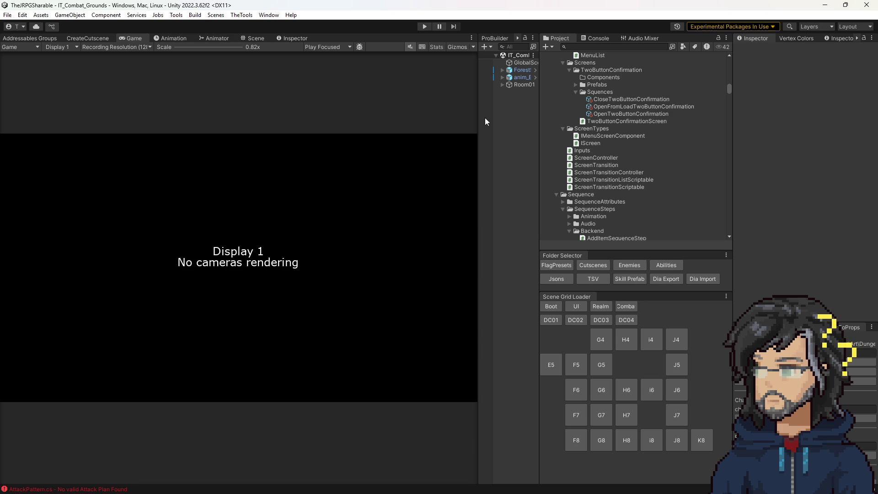
pyautogui.moveTo(478, 102); pyautogui.dragTo(463, 101)
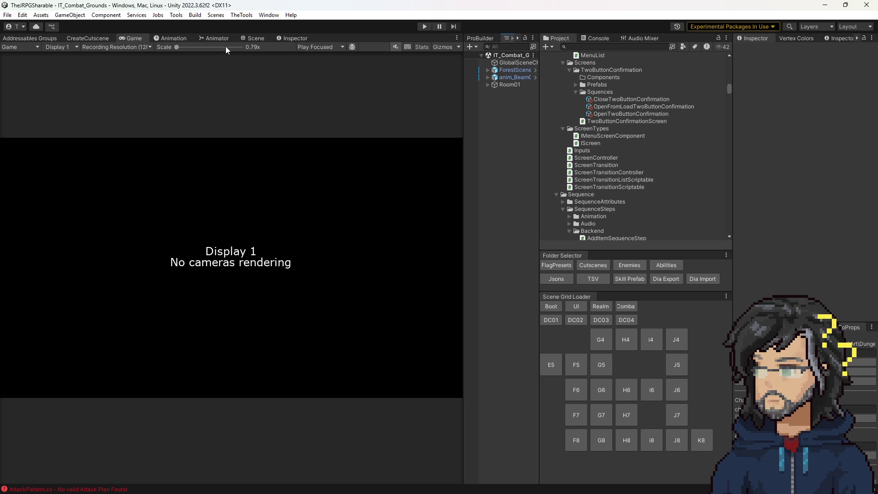
pyautogui.click(253, 38)
pyautogui.scroll(-6, 349, 243)
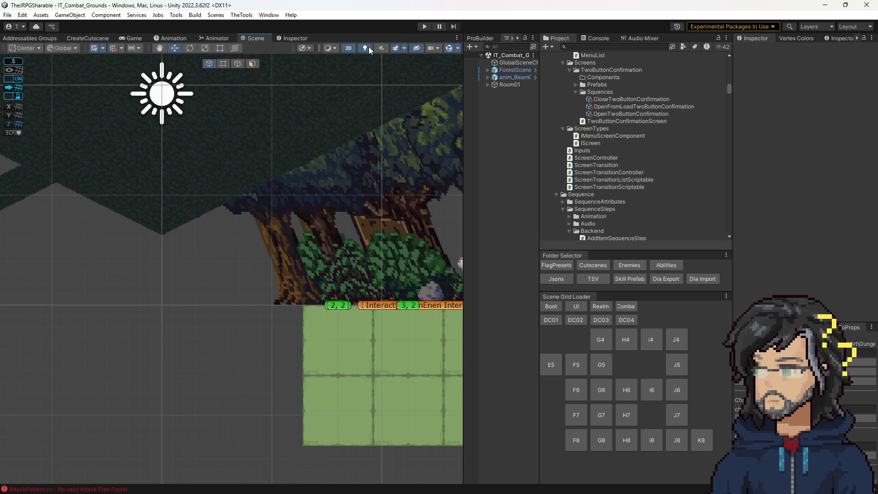
# Inspect the Room01 SlimeSpawn and VoidBatSpawn points in 3D, then start play mode
pyautogui.click(349, 48)
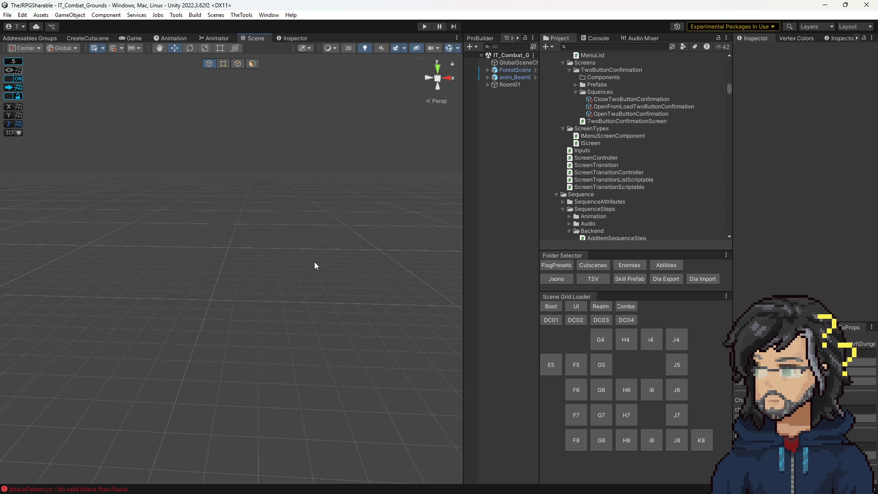
pyautogui.moveTo(306, 274)
pyautogui.mouseDown()
pyautogui.moveTo(320, 229)
pyautogui.moveTo(314, 280)
pyautogui.moveTo(323, 259)
pyautogui.moveTo(255, 284)
pyautogui.moveTo(194, 333)
pyautogui.mouseUp()
pyautogui.scroll(2, 309, 281)
pyautogui.click(224, 298)
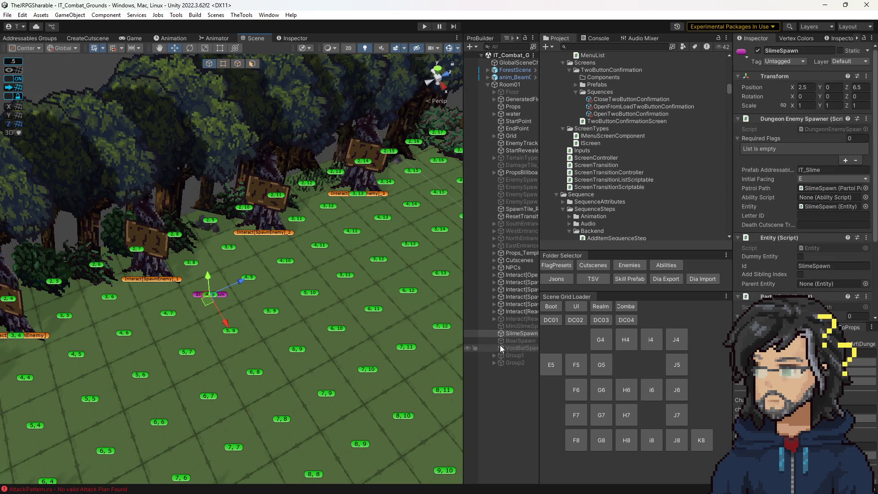
pyautogui.click(520, 349)
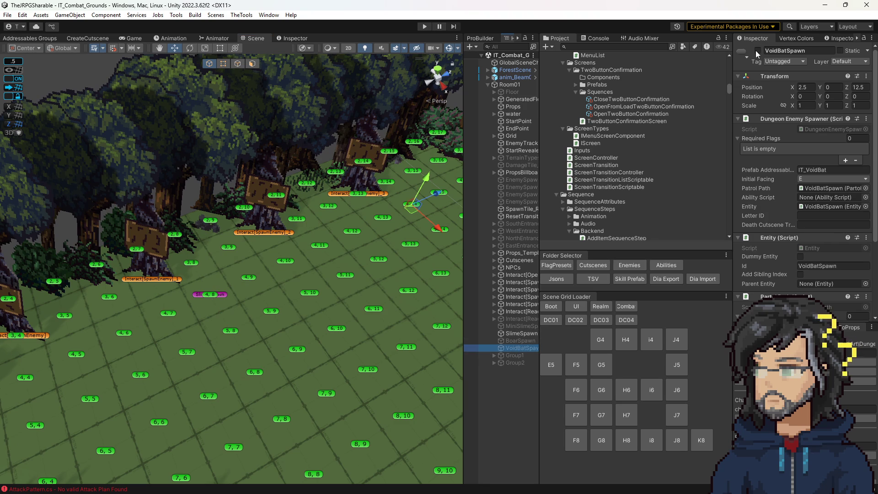
pyautogui.click(522, 334)
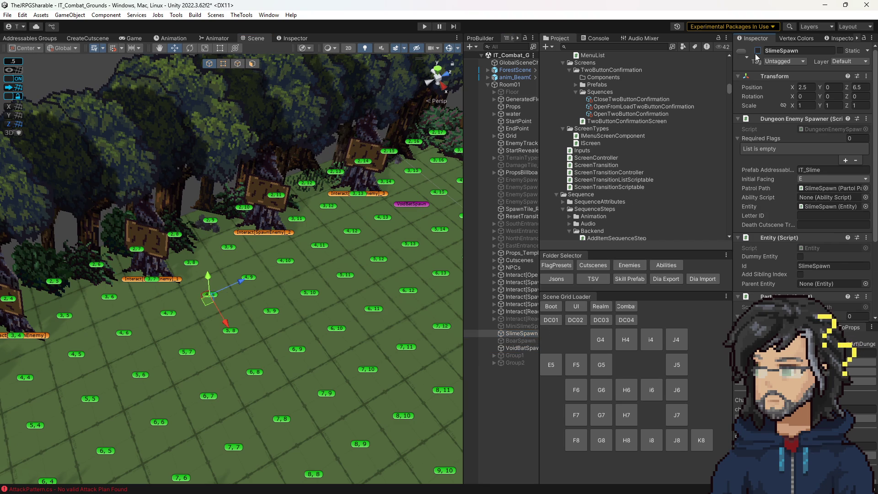
pyautogui.click(424, 26)
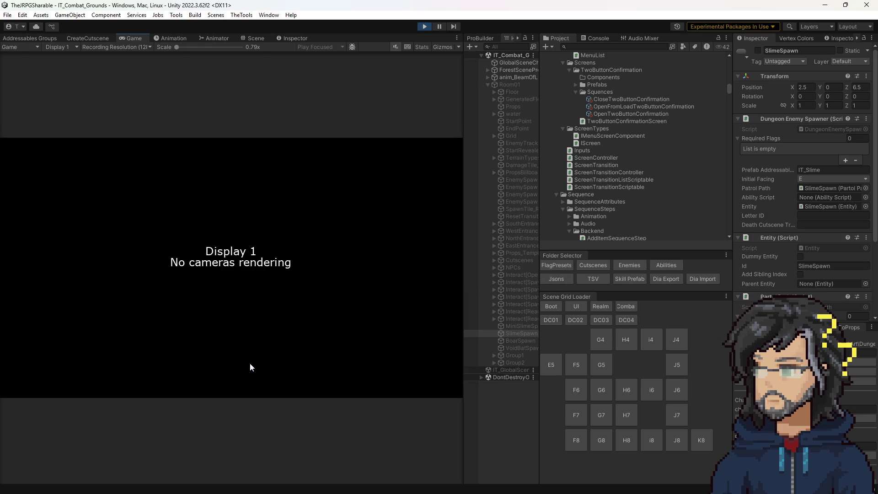
# Widen the Game view, play a short arena run, then stop play mode
pyautogui.moveTo(463, 265); pyautogui.dragTo(506, 265)
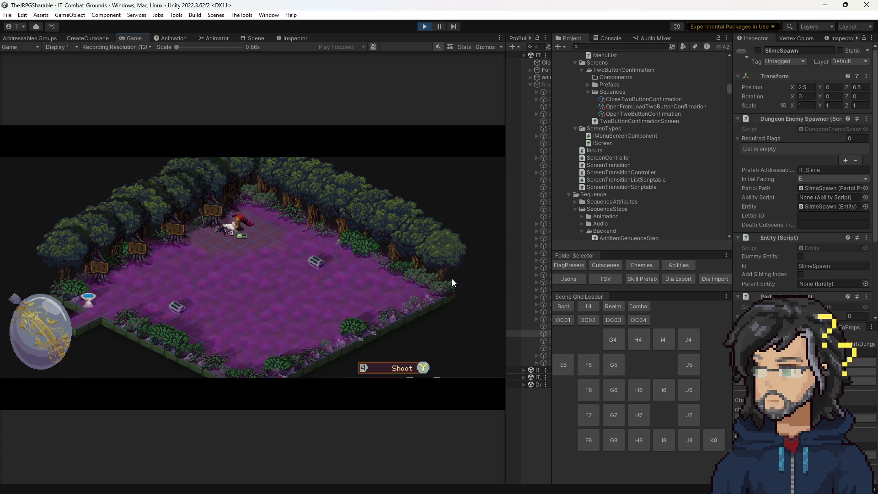
pyautogui.click(423, 27)
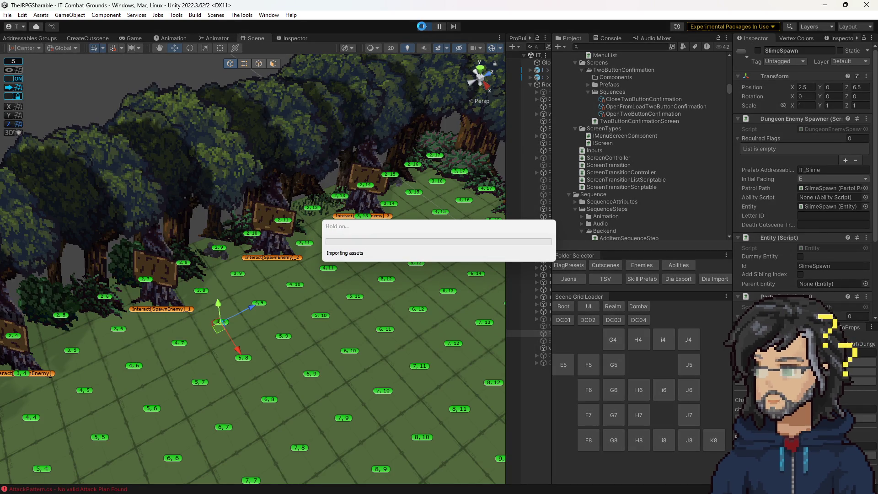
# Start play mode again to reach the Mace skill tree with SP 2
pyautogui.click(424, 26)
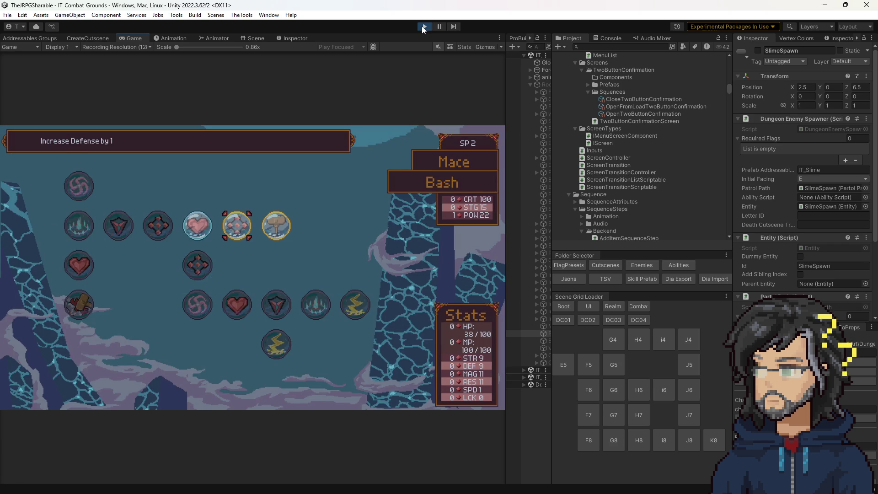
# Buy skill nodes and view the Staff tree's Increase Health by 5 node
pyautogui.hotkey('ctrl', 's')
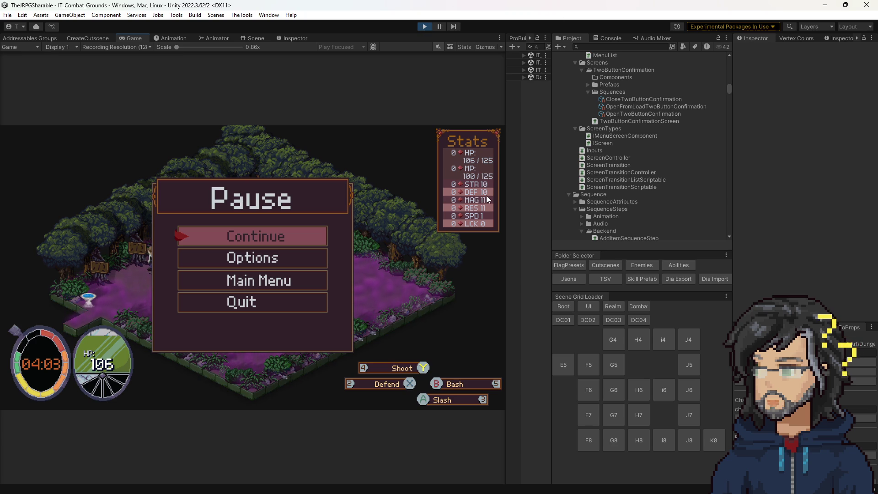
pyautogui.press('Escape')
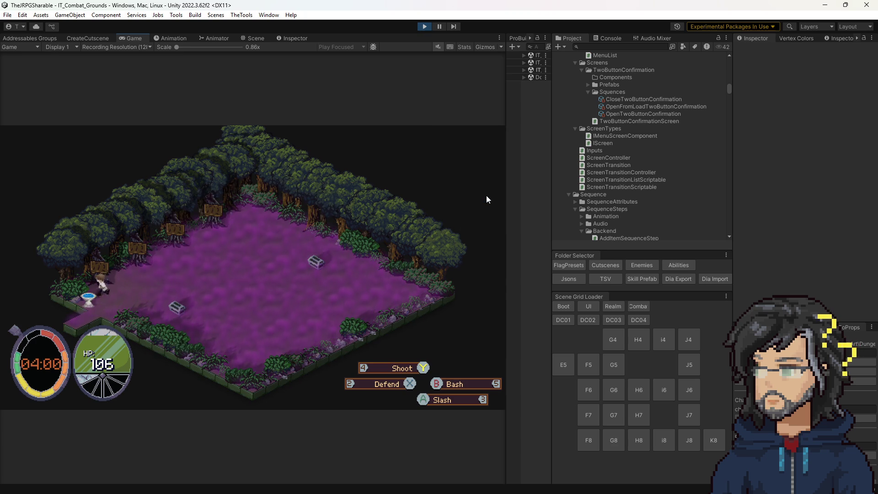
pyautogui.press('Tab')
pyautogui.press('Right')
pyautogui.press('Right')
pyautogui.press('Return')
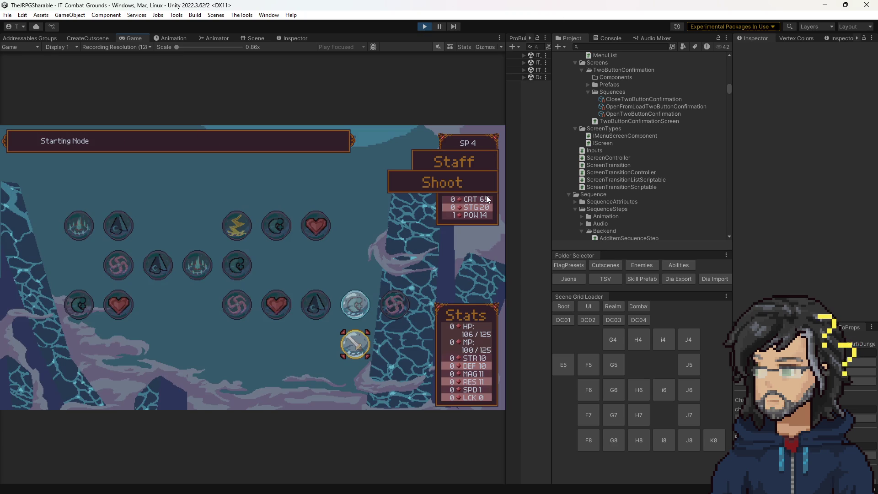
pyautogui.press('Left')
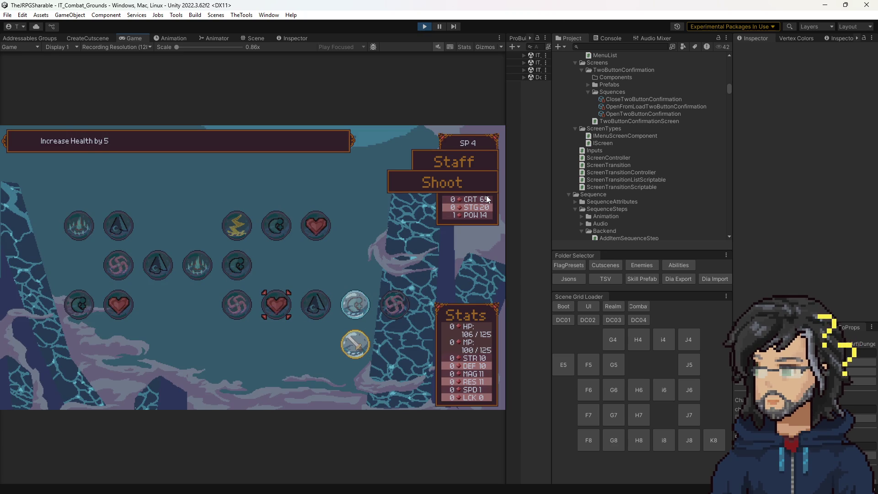
# Return to the arena, walk the hero across, and minimize Unity
pyautogui.press('Escape')
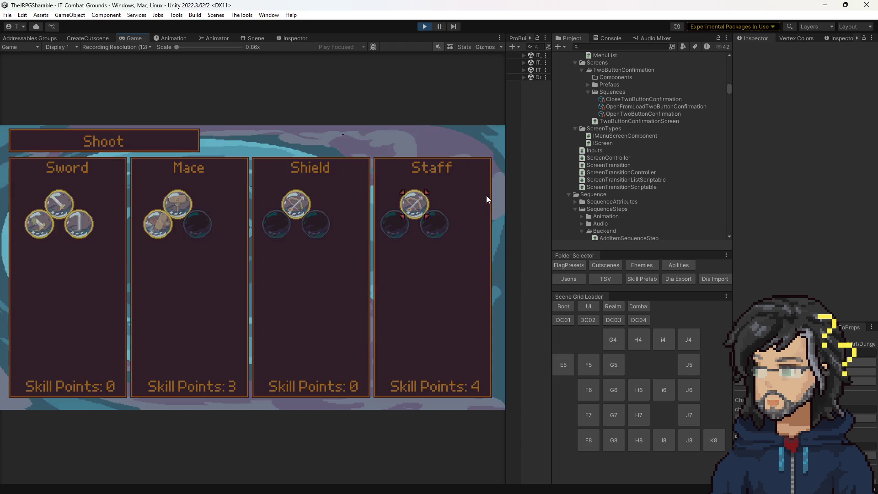
pyautogui.press('Escape')
pyautogui.press('d')
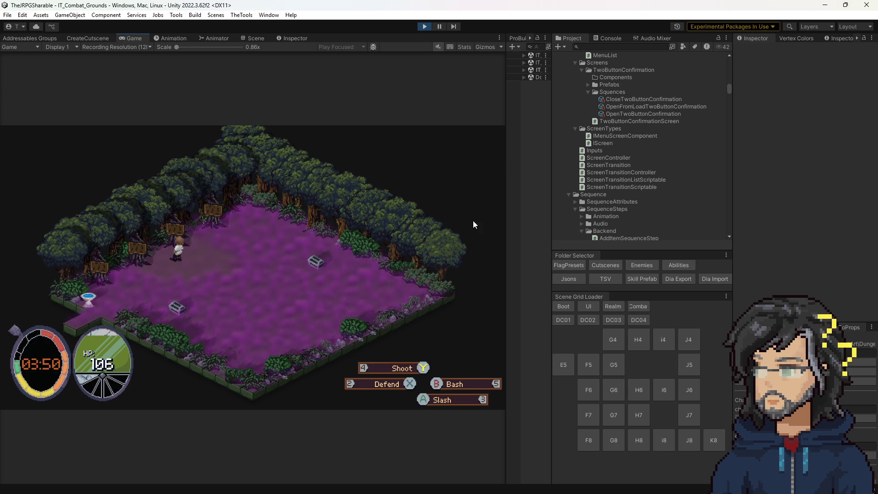
pyautogui.click(825, 5)
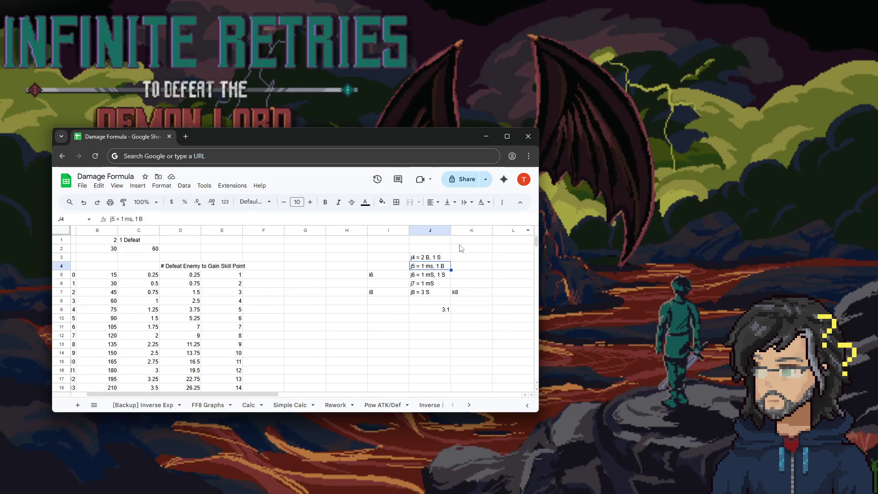
# Maximize the spreadsheet and enter 3 in cell K2
pyautogui.click(508, 135)
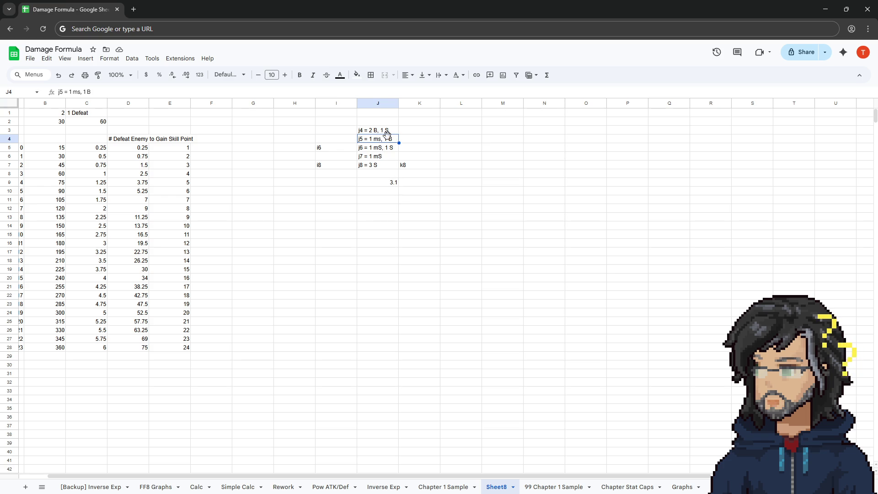
pyautogui.click(391, 184)
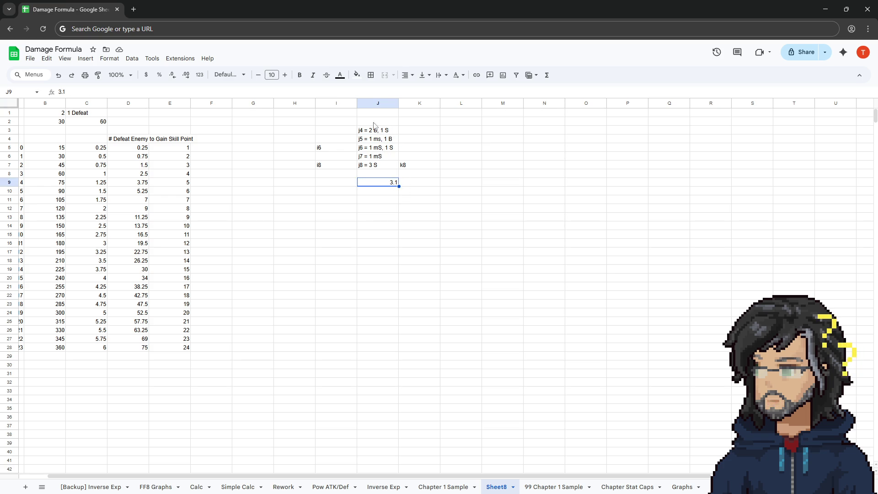
pyautogui.click(420, 121)
pyautogui.write('3')
pyautogui.press('Return')
pyautogui.press('Return')
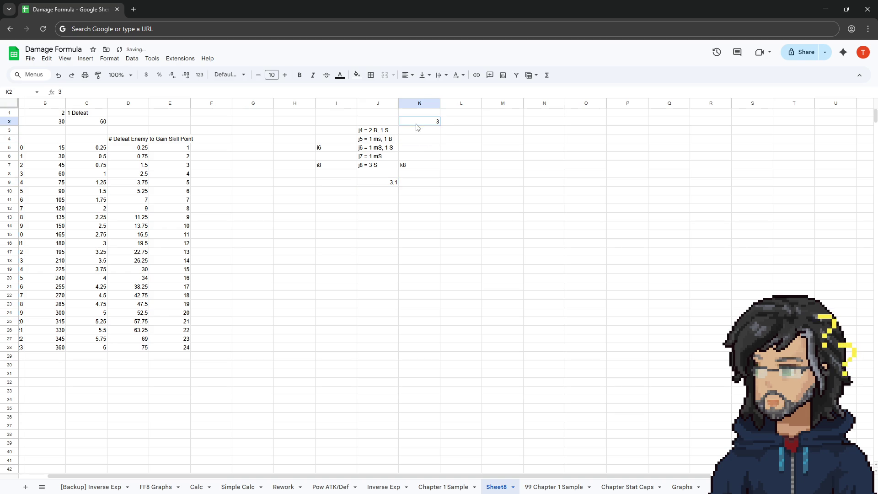
# Check the column D running totals for rows 5–9 and the 3.1 in J9
pyautogui.moveTo(140, 147)
pyautogui.mouseDown()
pyautogui.moveTo(148, 208)
pyautogui.moveTo(151, 188)
pyautogui.moveTo(169, 195)
pyautogui.mouseUp()
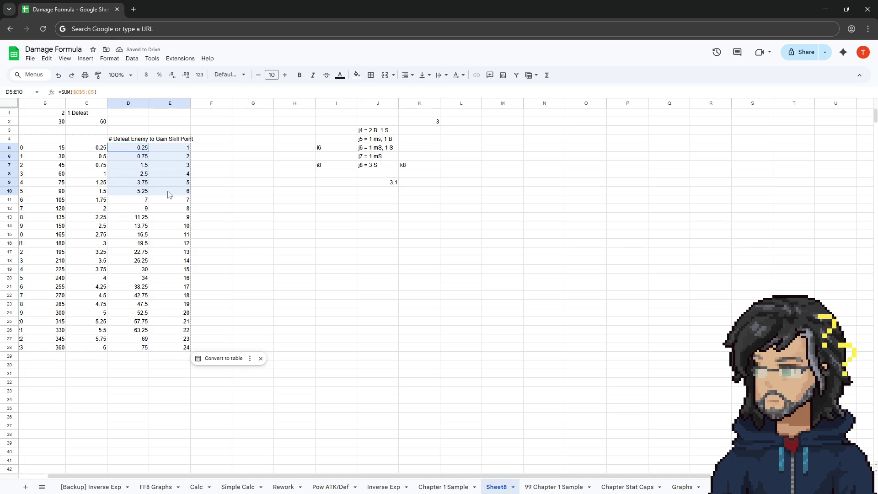
pyautogui.click(256, 174)
pyautogui.click(387, 183)
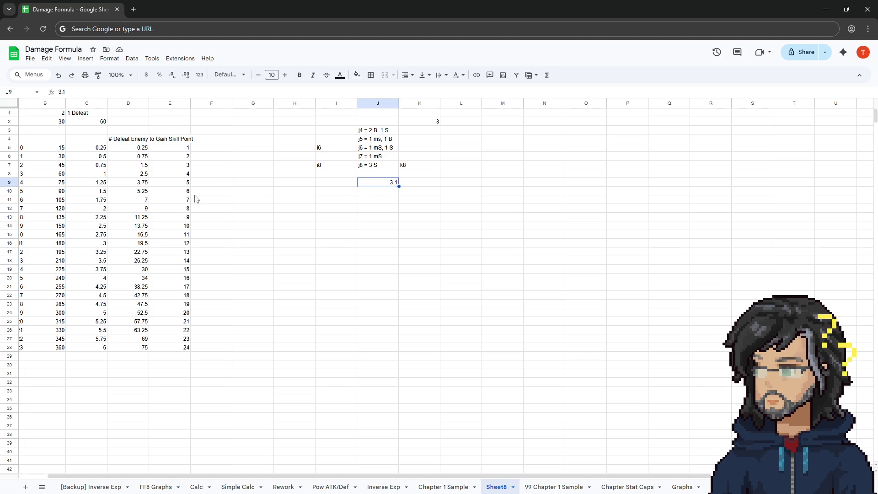
pyautogui.moveTo(142, 148); pyautogui.dragTo(141, 183)
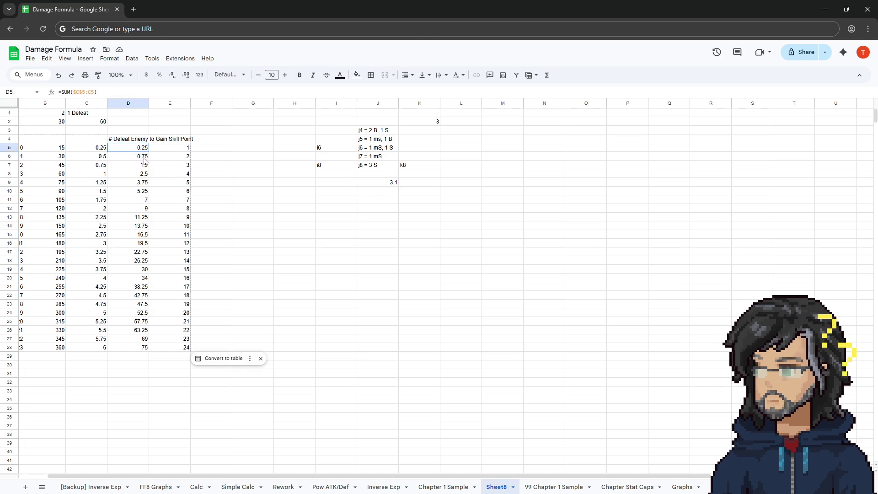
pyautogui.click(141, 184)
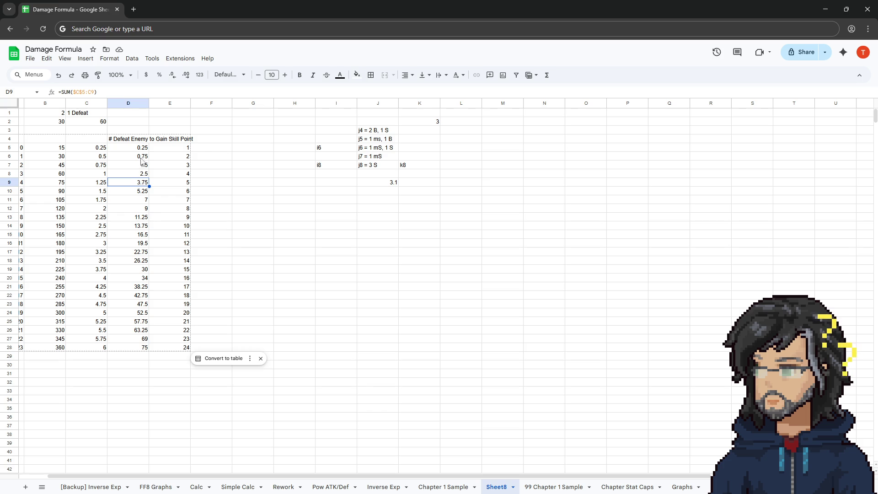
# Compare running totals in D7 and D10 with skill points, then return to Unity
pyautogui.moveTo(145, 150); pyautogui.dragTo(144, 157)
pyautogui.click(133, 167)
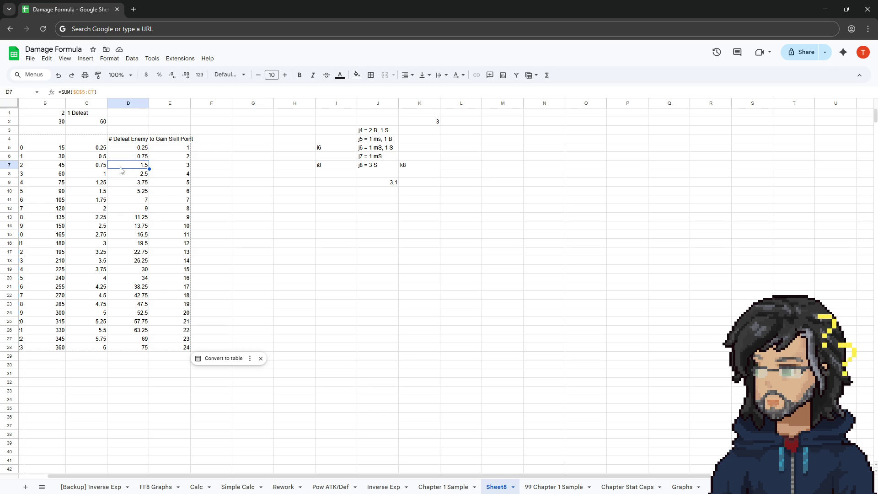
pyautogui.moveTo(137, 148); pyautogui.dragTo(187, 183)
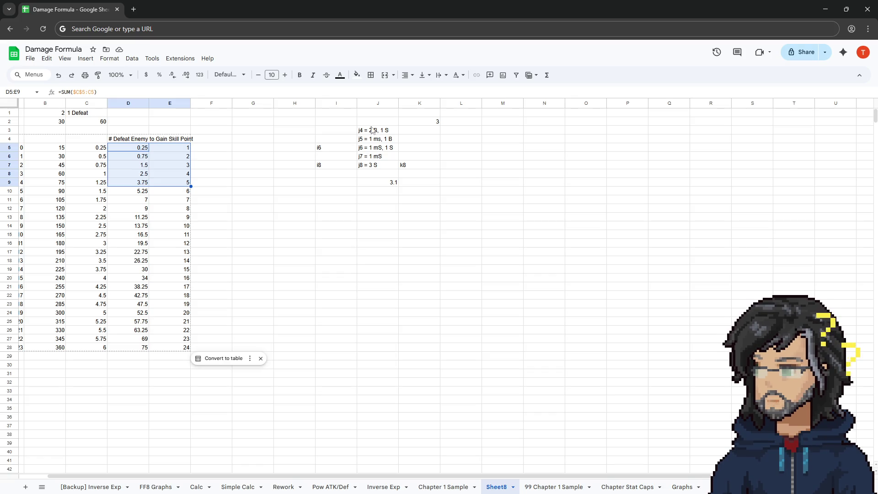
pyautogui.click(145, 192)
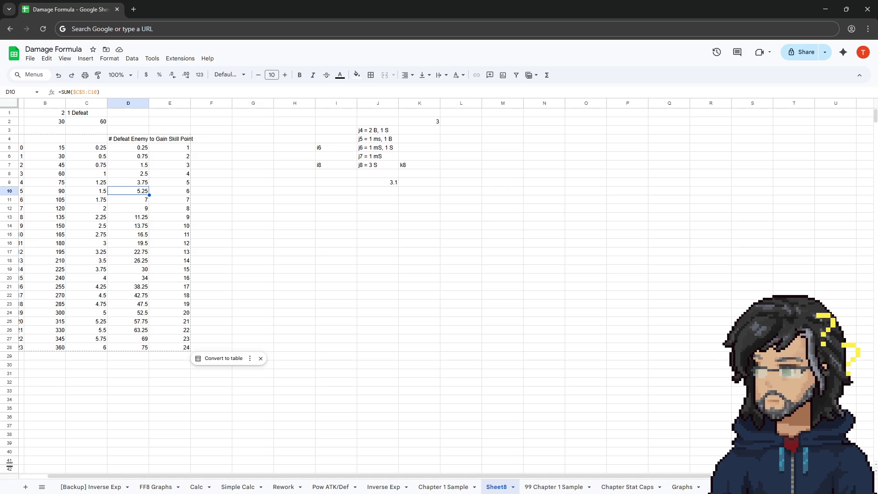
pyautogui.hotkey('alt', 'Tab')
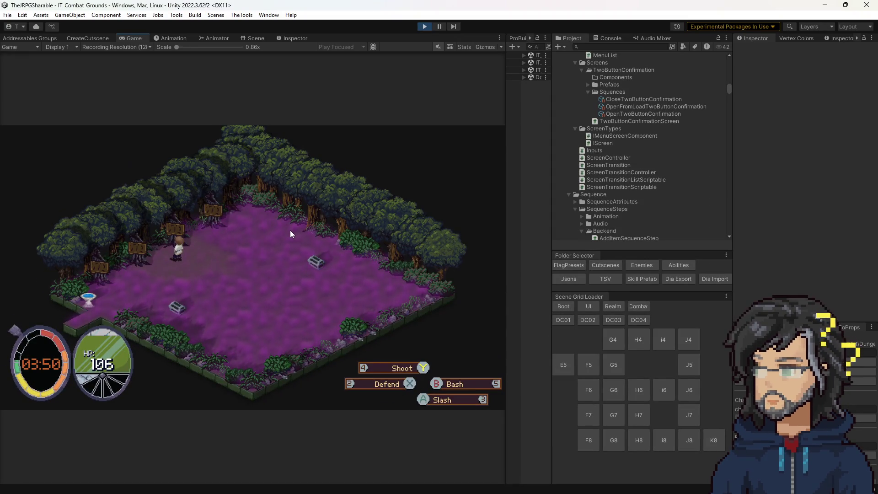
# Walk the character to the fountain and open the Mace Bash skill tree
pyautogui.press('a')
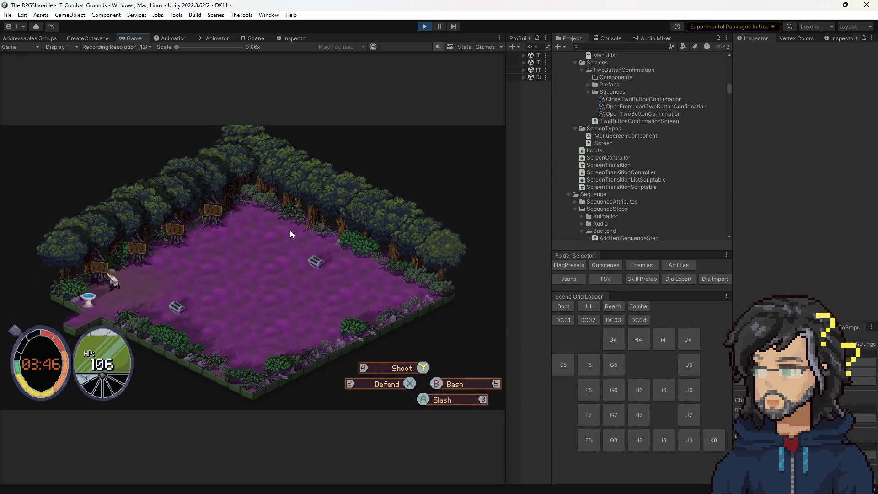
pyautogui.press('e')
pyautogui.press('Up')
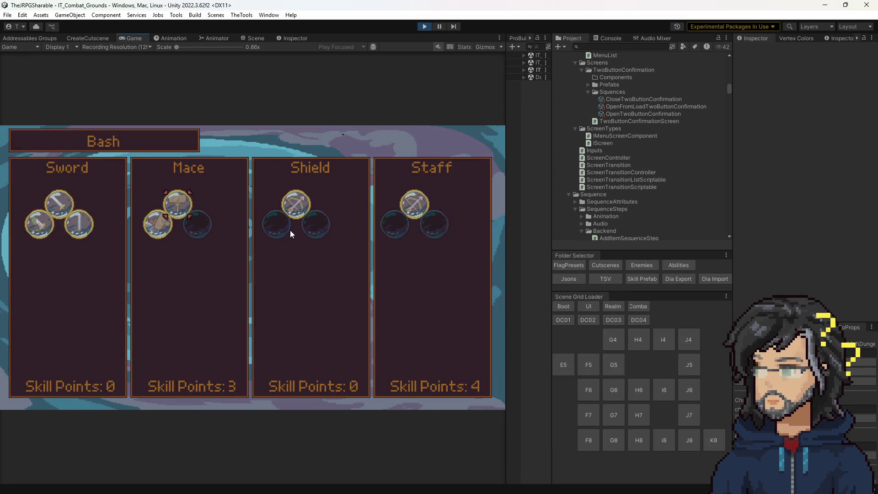
pyautogui.press('Return')
# Inspect the Mace nodes Increase Health by 25, Increase Strength by 1 and Increase Defense by 1
pyautogui.press('Left')
pyautogui.press('Left')
pyautogui.press('Down')
pyautogui.press('Down')
pyautogui.press('Right')
pyautogui.press('Left')
pyautogui.press('Up')
pyautogui.press('Up')
pyautogui.press('Left')
pyautogui.press('Left')
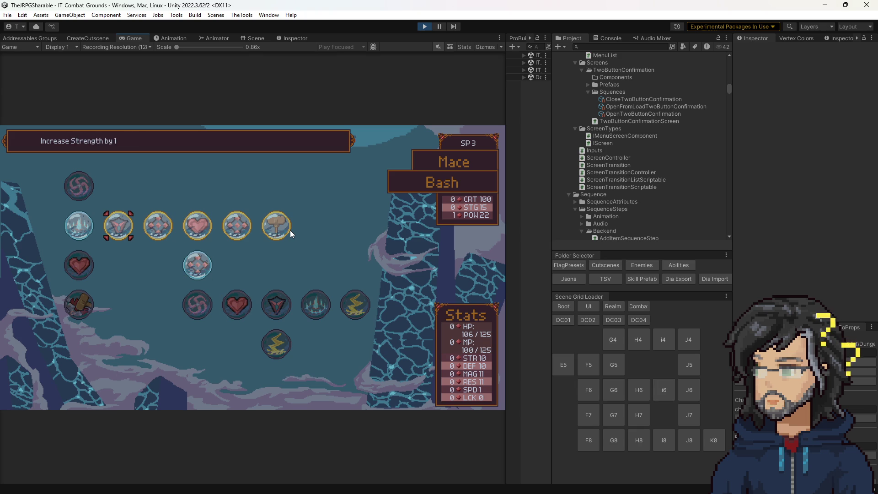
pyautogui.press('Right')
pyautogui.press('Right')
pyautogui.press('Right')
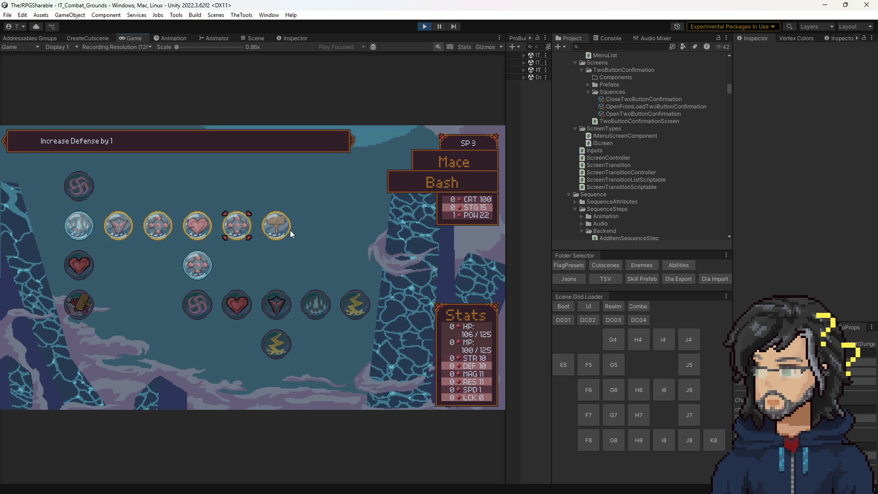
pyautogui.press('Left')
pyautogui.press('Left')
pyautogui.press('Left')
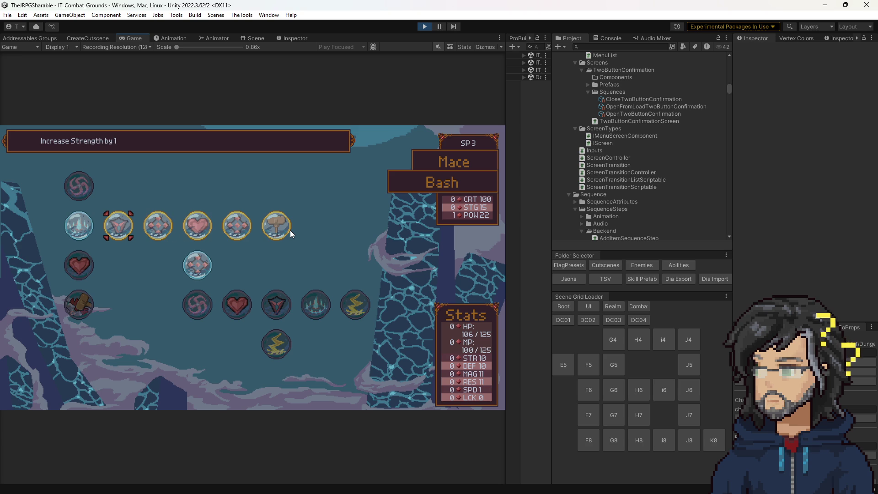
# Inspect the Mace nodes Increase Stagger Power by 5, Increase Power by 3 and the top Stagger Power node
pyautogui.press('Right')
pyautogui.press('Right')
pyautogui.press('Down')
pyautogui.press('Down')
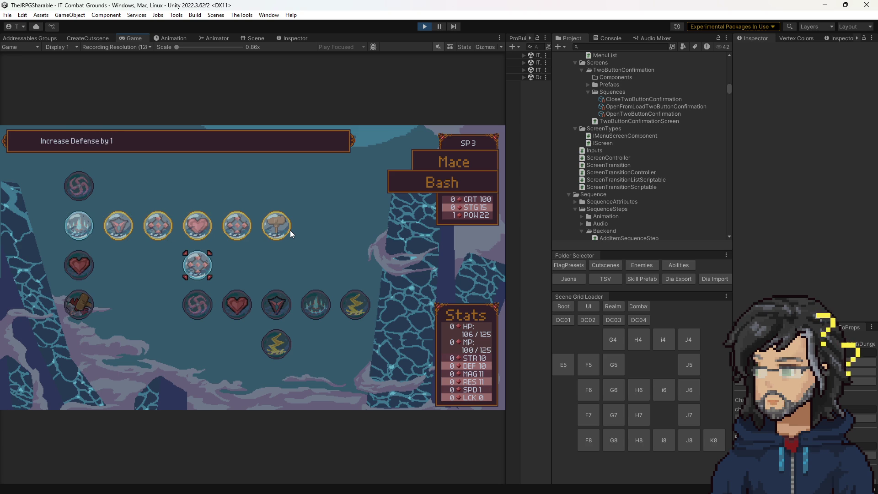
pyautogui.press('Up')
pyautogui.press('Up')
pyautogui.press('Left')
pyautogui.press('Left')
pyautogui.press('Left')
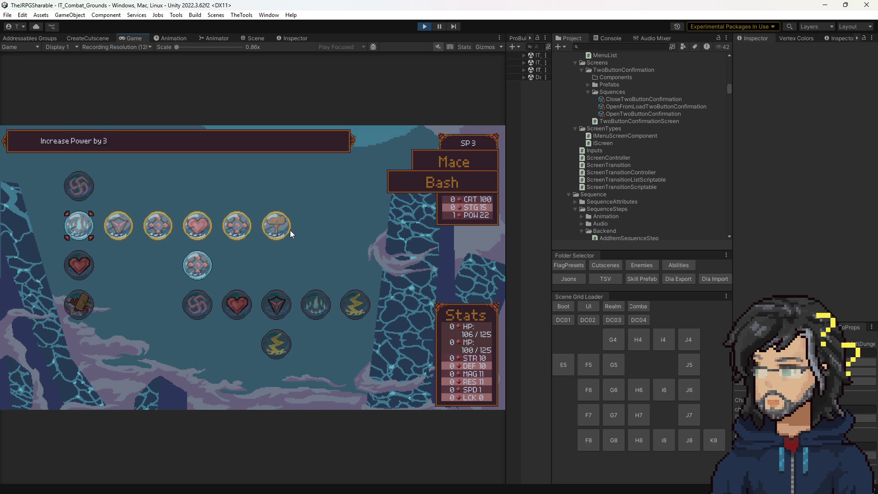
pyautogui.press('Right')
pyautogui.press('Right')
pyautogui.press('Left')
pyautogui.press('Left')
pyautogui.press('Down')
pyautogui.press('Up')
pyautogui.press('Up')
pyautogui.press('Down')
pyautogui.press('Right')
pyautogui.press('Left')
# Open the Sword Slash skill tree
pyautogui.press('Escape')
pyautogui.press('Left')
pyautogui.press('Return')
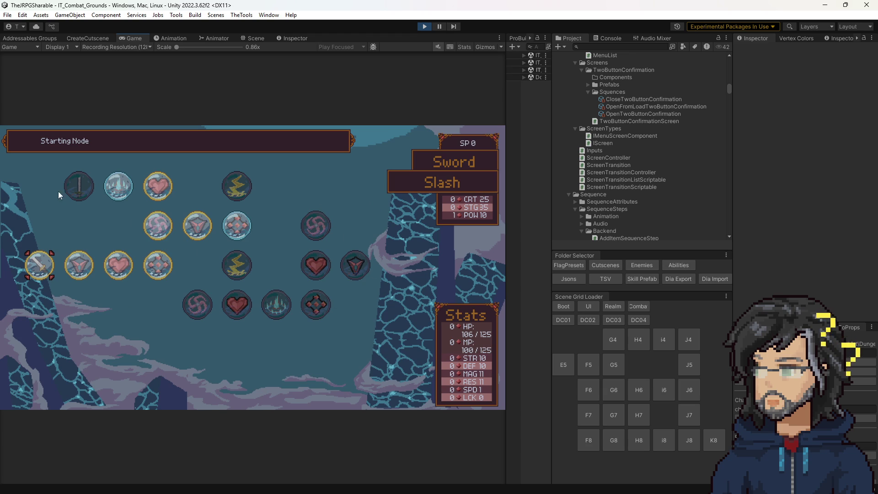
# Return to the Mace Bash tree and inspect its Increase Defense by 1 node
pyautogui.press('Tab')
pyautogui.press('Right')
pyautogui.press('Return')
pyautogui.press('Left')
pyautogui.press('Left')
pyautogui.press('Left')
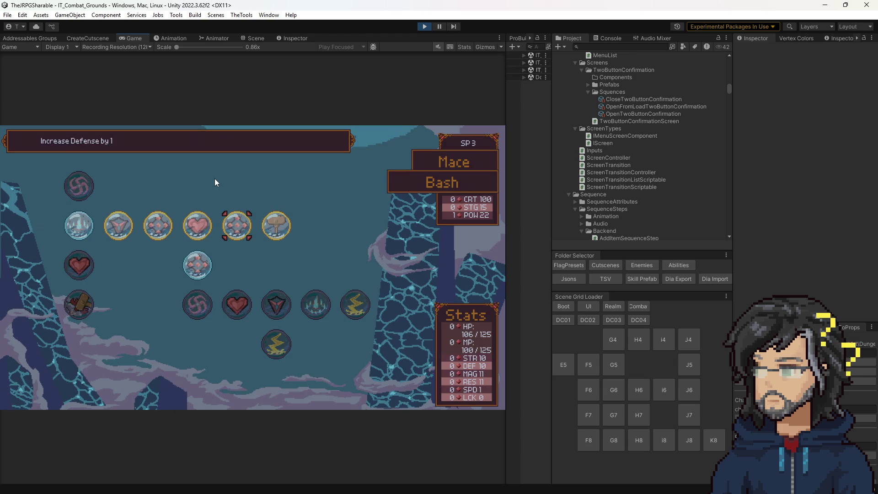
# View the Staff Shoot skill tree, then go back to the four weapon panels
pyautogui.press('Tab')
pyautogui.press('Right')
pyautogui.press('Right')
pyautogui.press('Return')
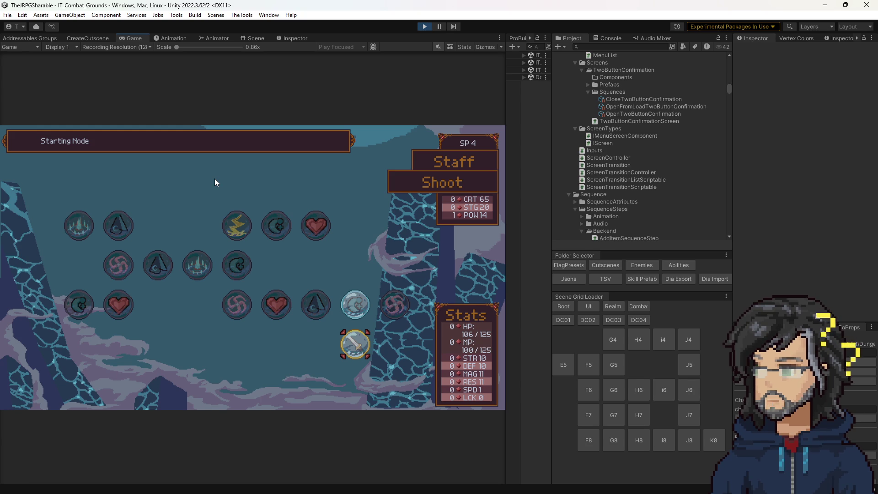
pyautogui.press('Tab')
pyautogui.press('Left')
# Open the Shield Defend tree, inspect Increase Resistance by 1, and return to the weapon panels
pyautogui.press('Left')
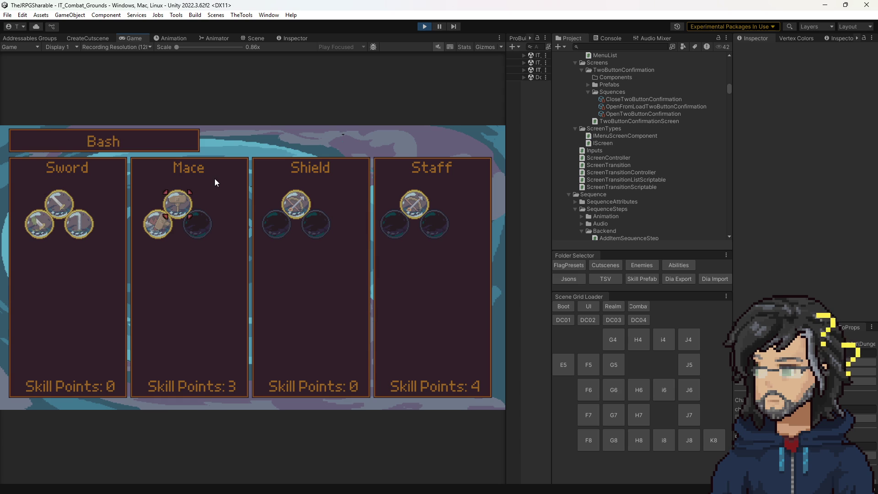
pyautogui.press('Tab')
pyautogui.press('Right')
pyautogui.press('Up')
# Open the Sword Slash tree and inspect its Defense and stagger damage multiplier nodes
pyautogui.press('Up')
pyautogui.press('Up')
pyautogui.press('Left')
pyautogui.press('Left')
pyautogui.press('Left')
pyautogui.press('Tab')
pyautogui.press('Left')
pyautogui.press('Left')
pyautogui.press('Tab')
pyautogui.press('Right')
pyautogui.press('Right')
pyautogui.press('Right')
pyautogui.press('Up')
pyautogui.press('Right')
pyautogui.press('Right')
pyautogui.press('Down')
pyautogui.press('Down')
pyautogui.press('Up')
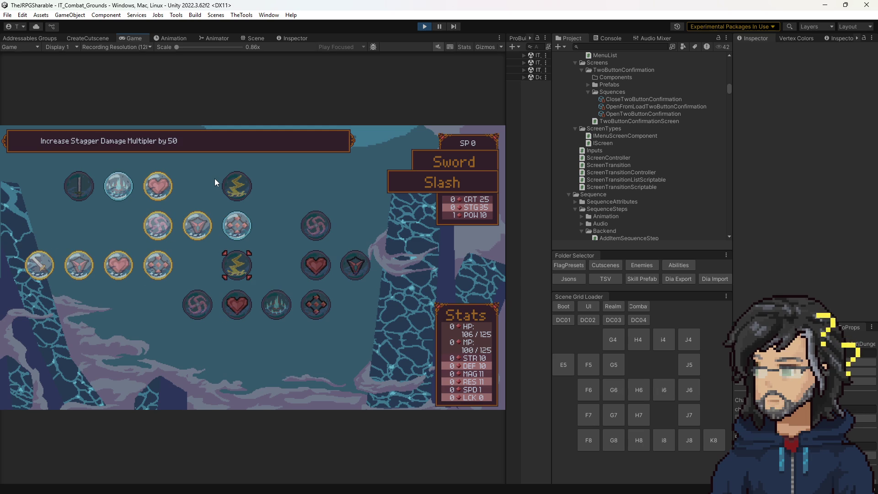
# Inspect the Sword tree's Increase Stagger Power by 5 and Increase Strength by 1 nodes
pyautogui.press('Up')
pyautogui.press('Left')
pyautogui.press('Left')
pyautogui.press('Down')
pyautogui.press('Up')
pyautogui.press('Right')
pyautogui.press('Left')
pyautogui.press('Down')
pyautogui.press('Up')
pyautogui.press('Right')
pyautogui.press('Right')
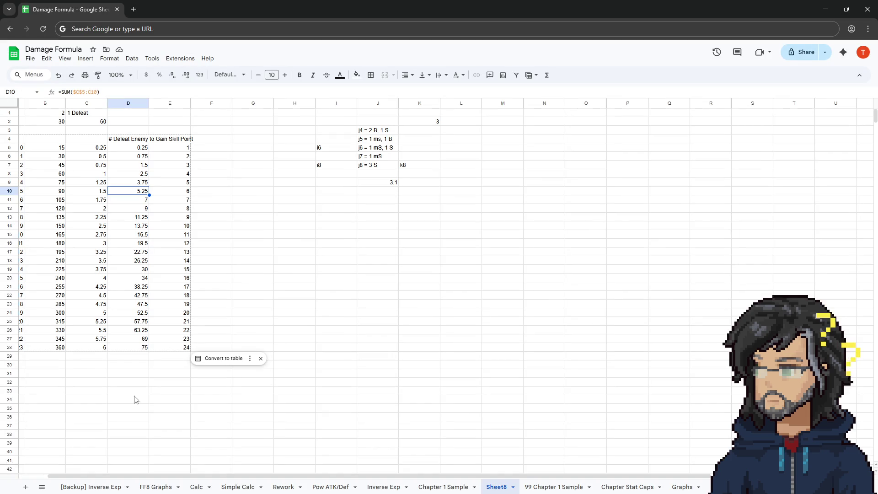
pyautogui.click(135, 202)
pyautogui.click(133, 211)
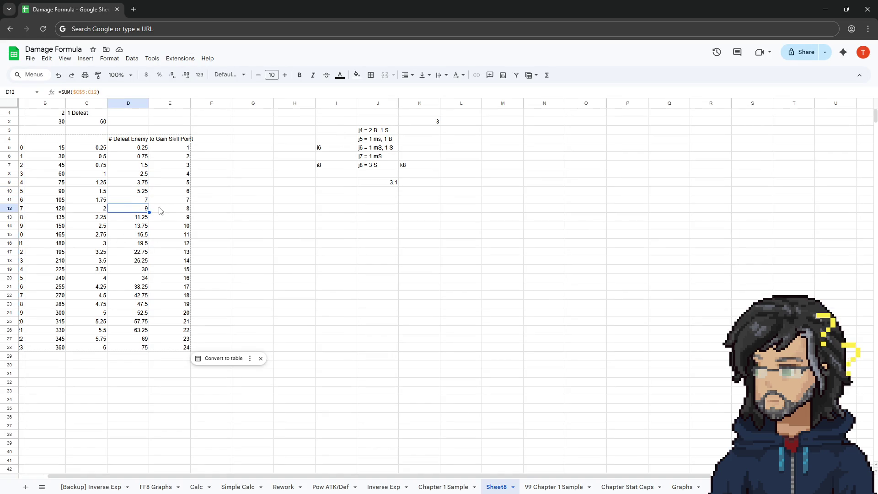
pyautogui.click(135, 218)
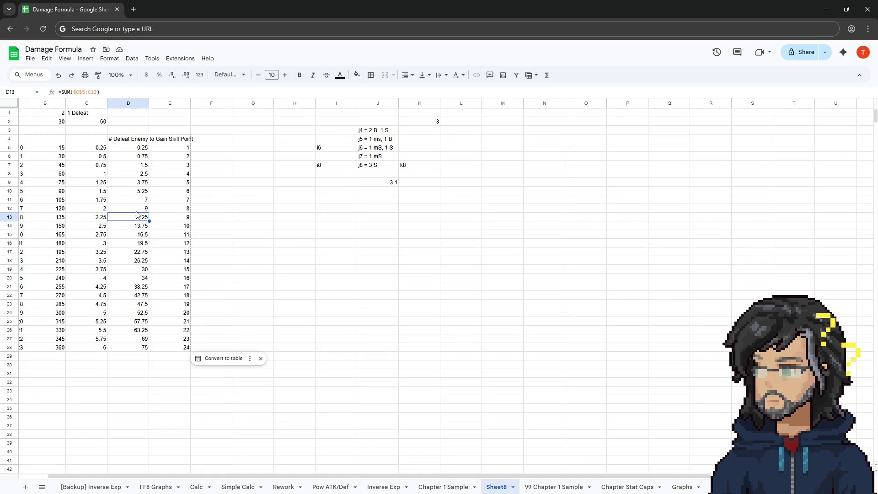
pyautogui.moveTo(105, 208); pyautogui.dragTo(104, 227)
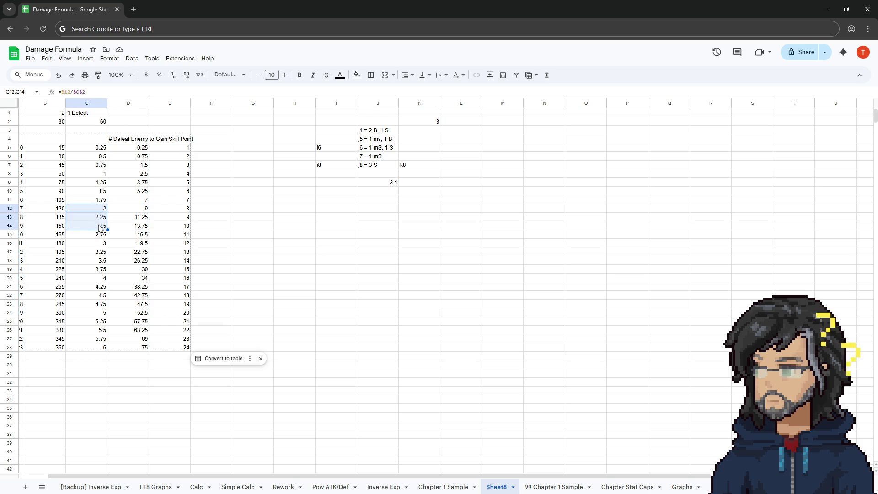
pyautogui.click(89, 244)
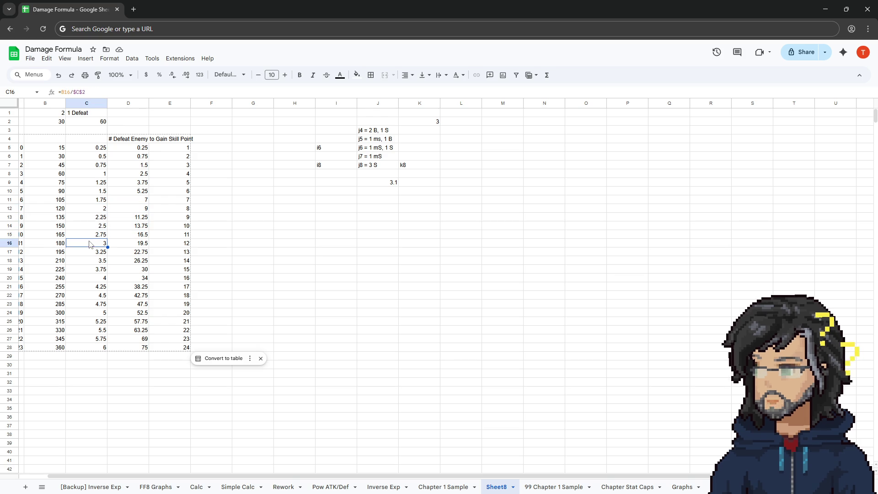
pyautogui.click(26, 246)
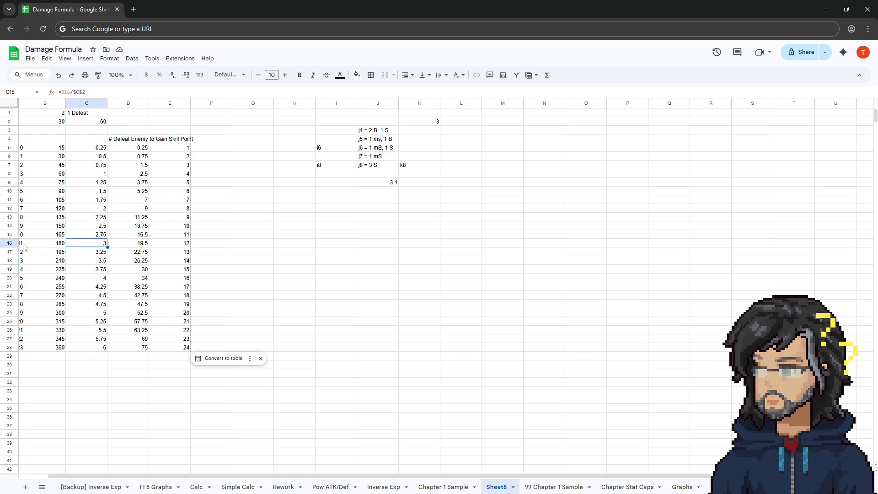
pyautogui.click(100, 246)
pyautogui.click(92, 255)
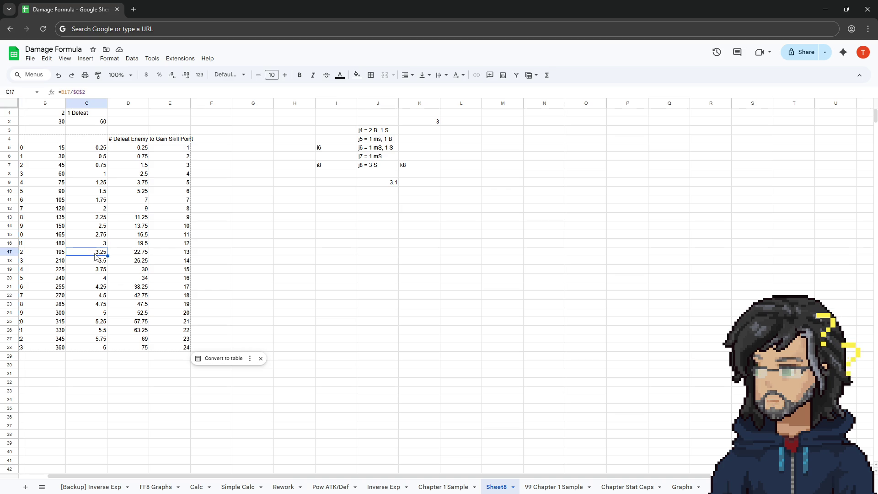
pyautogui.click(92, 247)
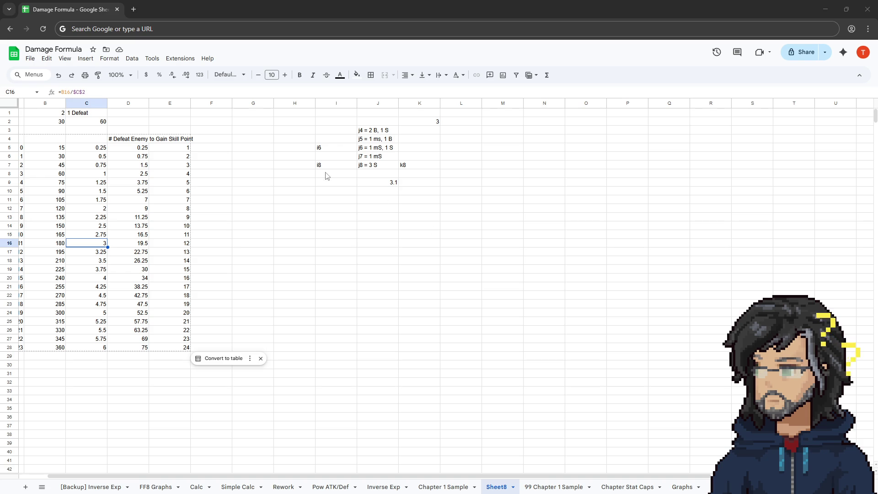
pyautogui.click(269, 227)
# Walk the character around the purple arena toward the boar spawn, then return to the Damage Formula sheet
pyautogui.hotkey('alt', 'Tab')
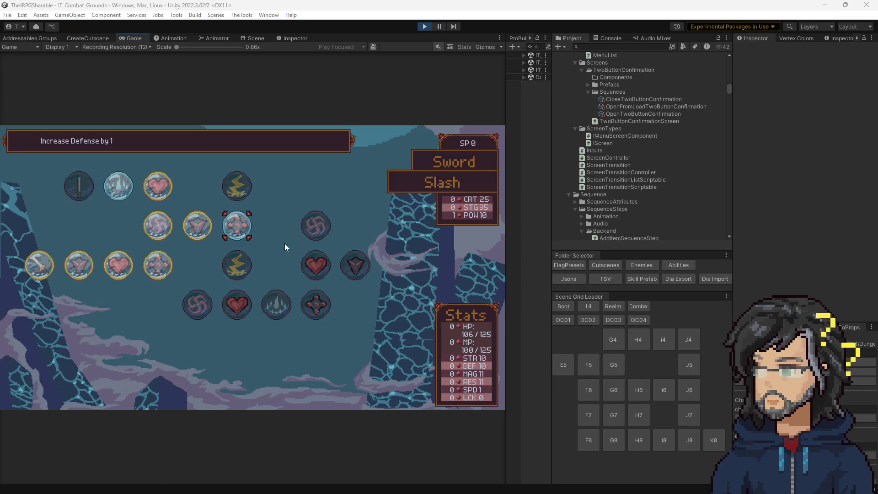
pyautogui.press('Escape')
pyautogui.press('Escape')
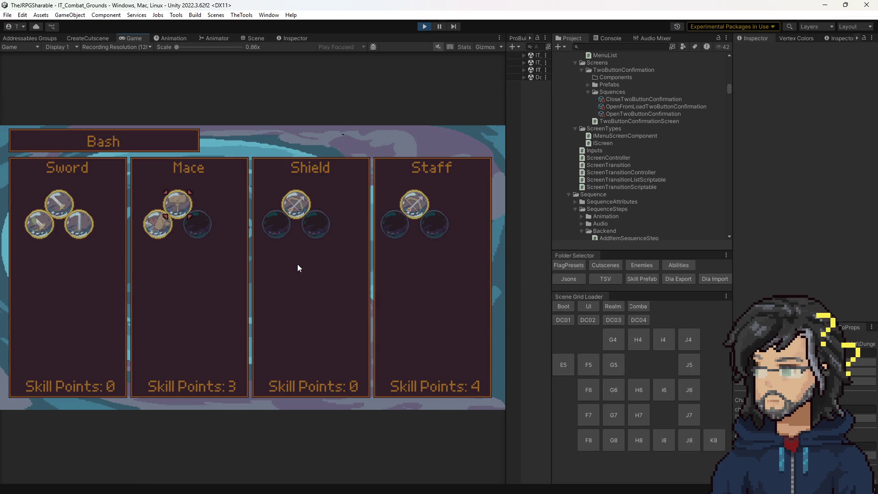
pyautogui.press('w')
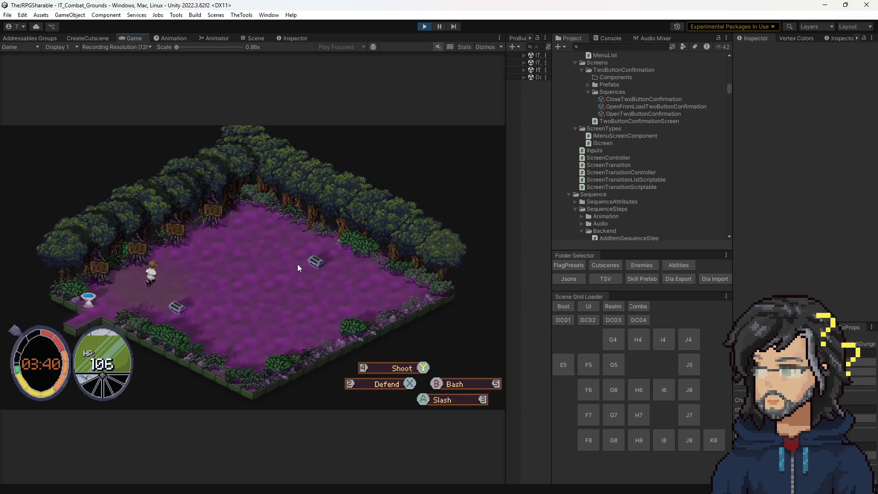
pyautogui.press('w')
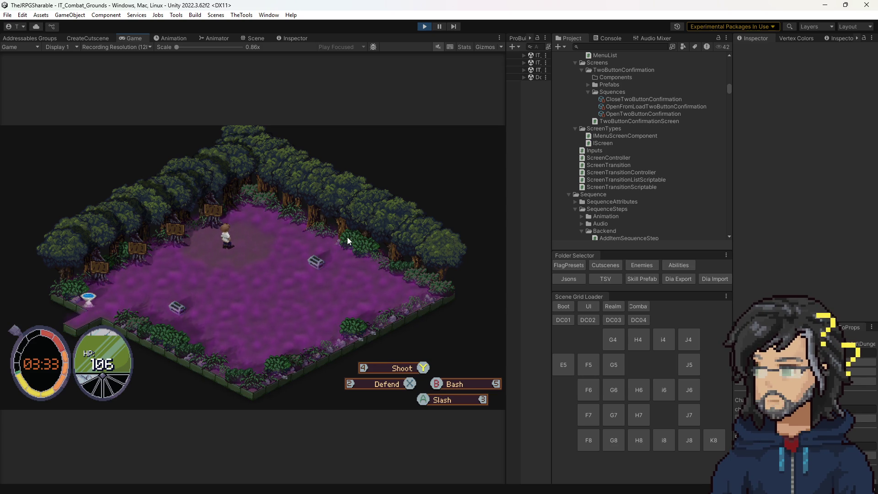
pyautogui.press('a')
pyautogui.press('s')
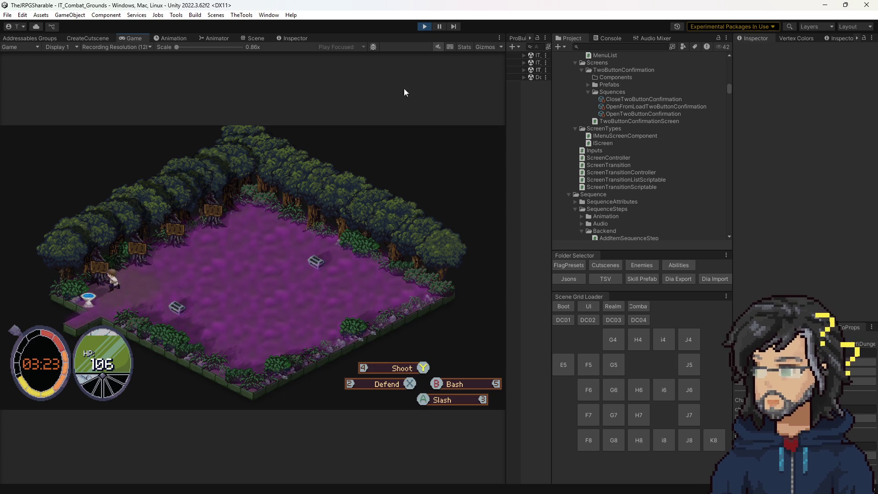
pyautogui.hotkey('alt', 'Tab')
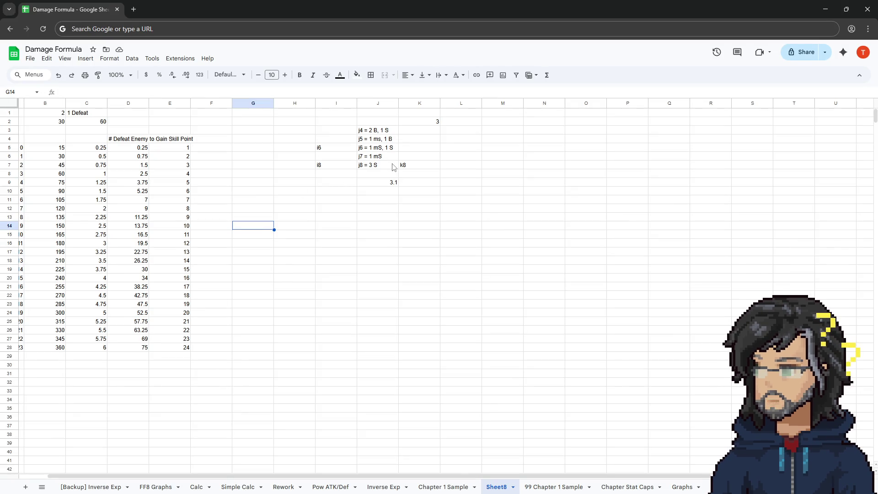
# Review the skill-cost notes in J3:J7 and cells I7 and K7, then minimize Chrome
pyautogui.moveTo(380, 134); pyautogui.dragTo(376, 166)
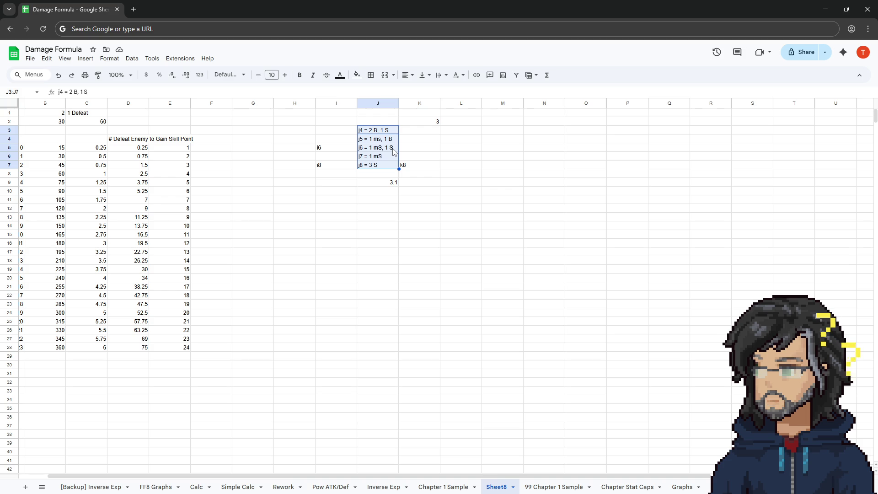
pyautogui.click(332, 166)
pyautogui.click(408, 168)
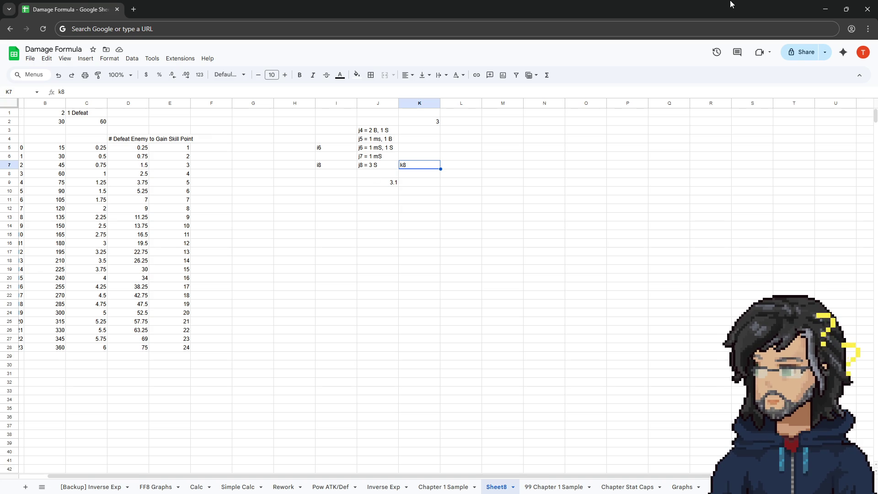
pyautogui.click(825, 12)
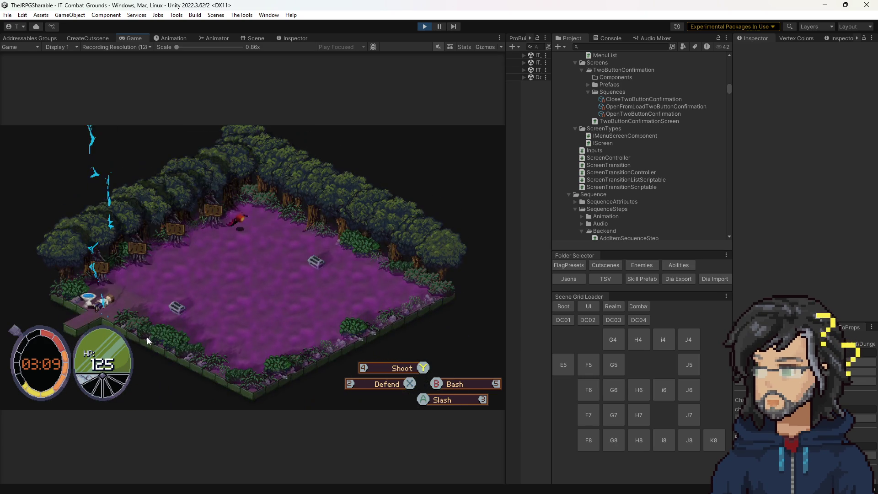
# Exit play mode to return to the IT_Combat_Grounds level in the Scene view
pyautogui.hotkey('ctrl', 'p')
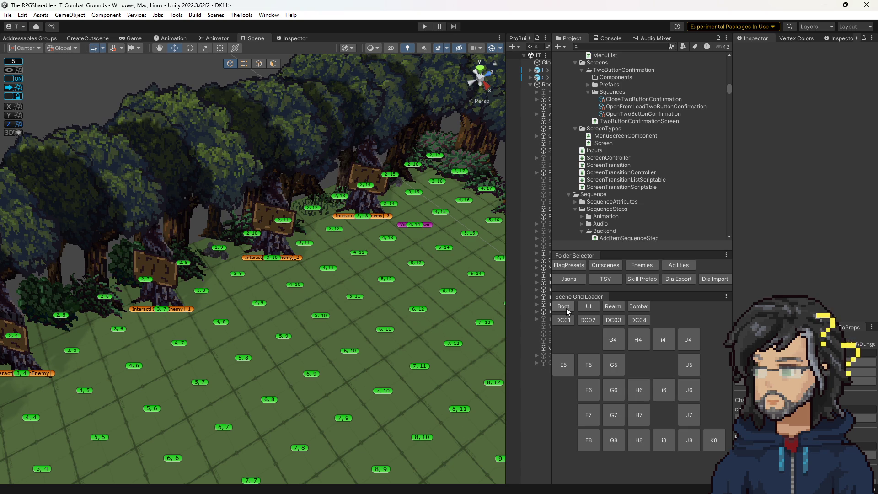
# Briefly test-play the H8 woods room, then load the IT_Boot scene and start play mode
pyautogui.click(640, 445)
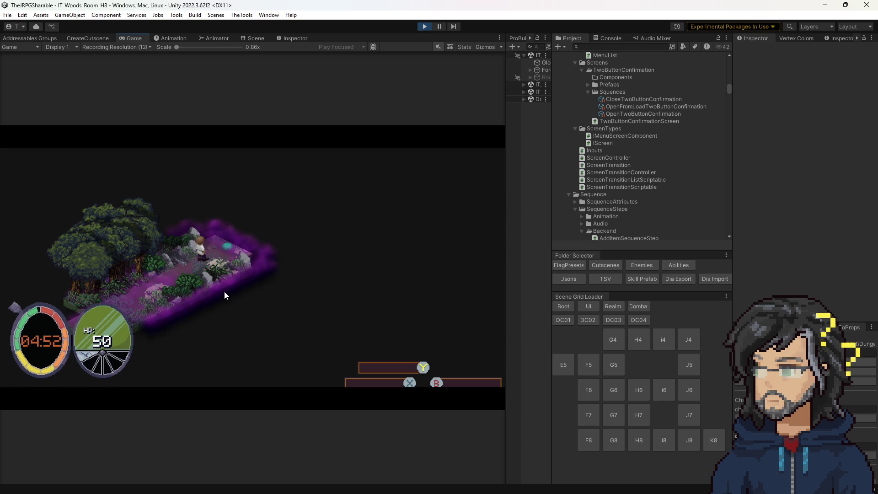
pyautogui.click(425, 27)
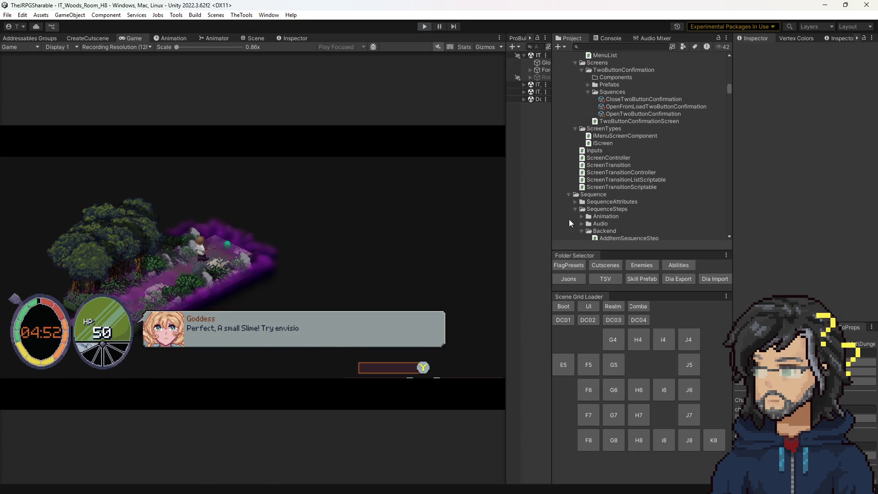
pyautogui.click(564, 306)
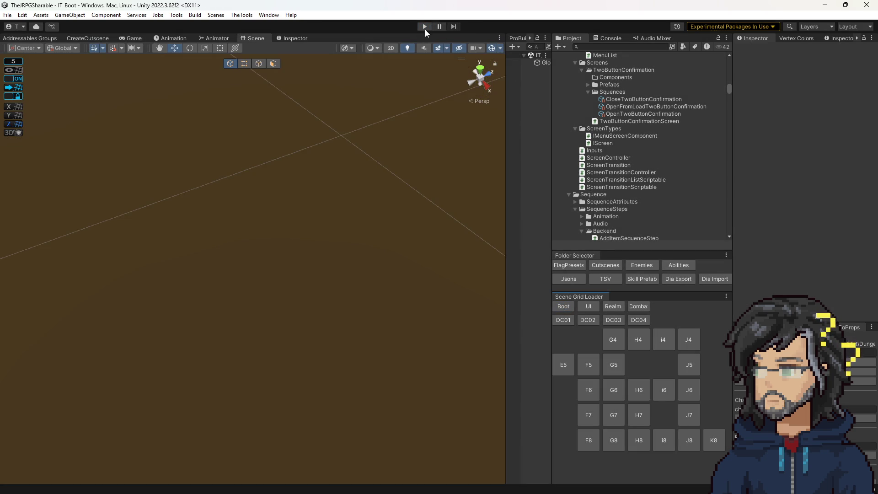
pyautogui.click(425, 27)
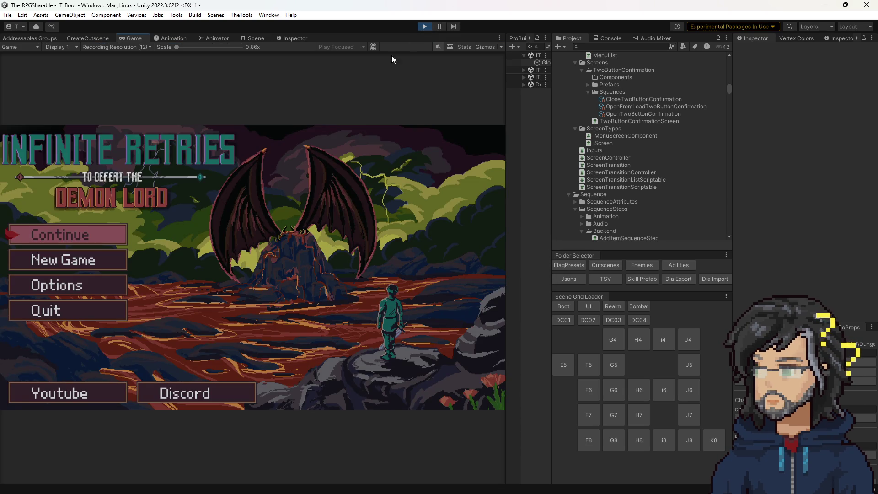
# Choose Continue on the title screen and load save slot 1
pyautogui.press('Down')
pyautogui.press('Up')
pyautogui.press('Return')
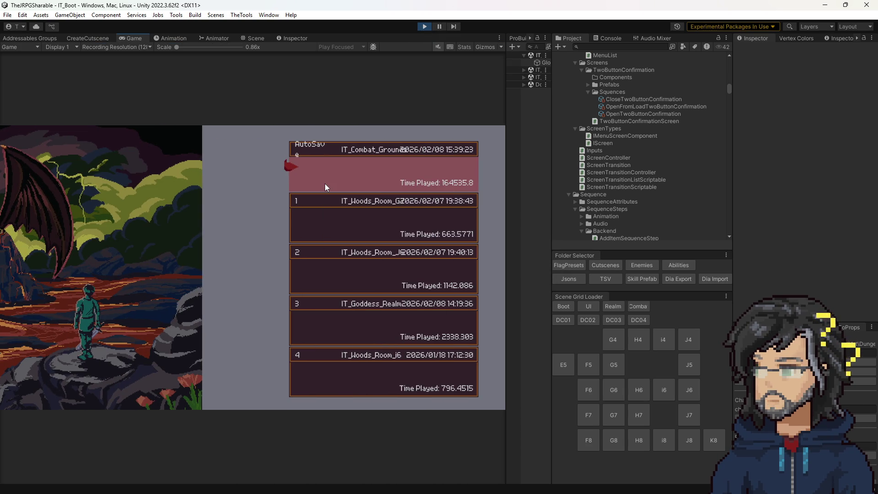
pyautogui.press('Up')
pyautogui.press('Down')
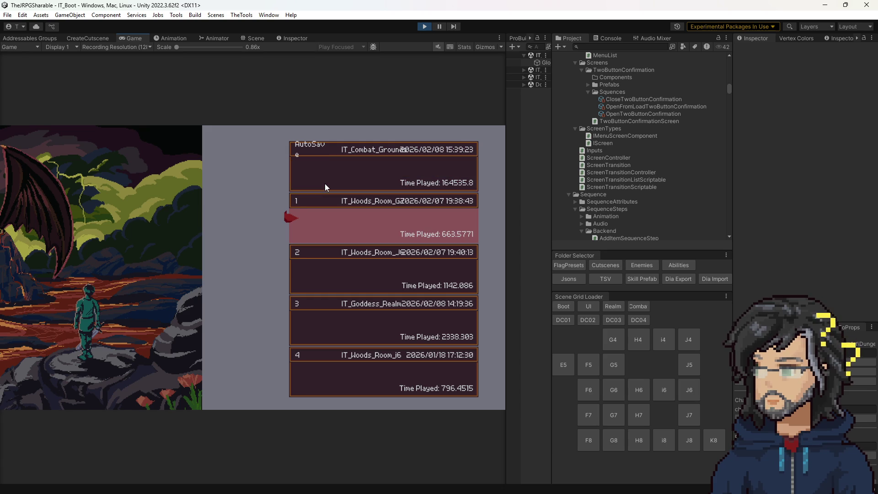
pyautogui.press('Down')
pyautogui.press('Up')
pyautogui.press('Down')
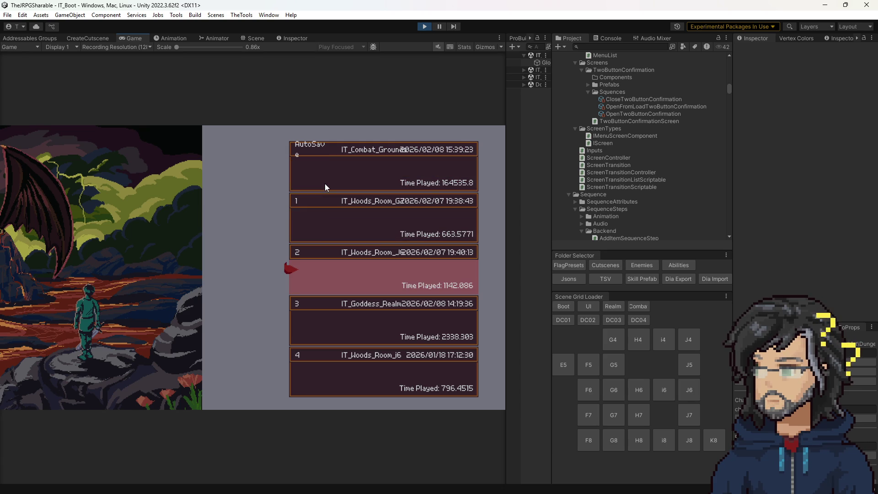
pyautogui.press('Up')
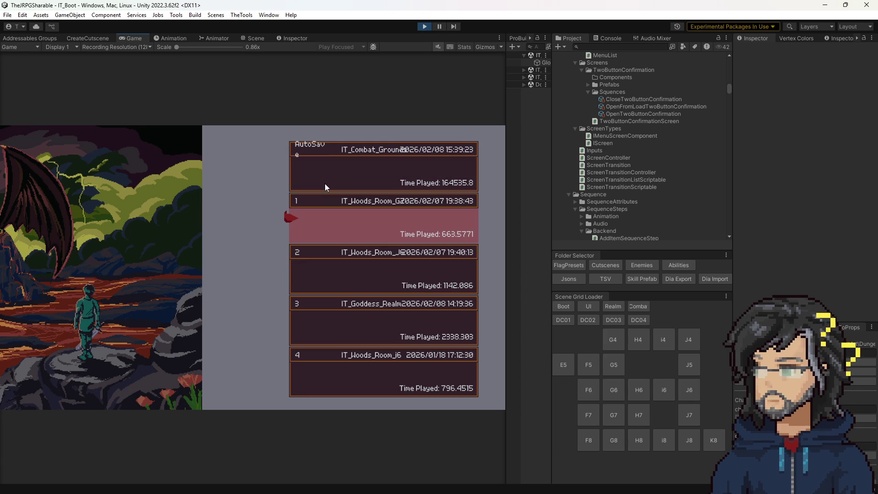
pyautogui.press('Return')
pyautogui.press('Return')
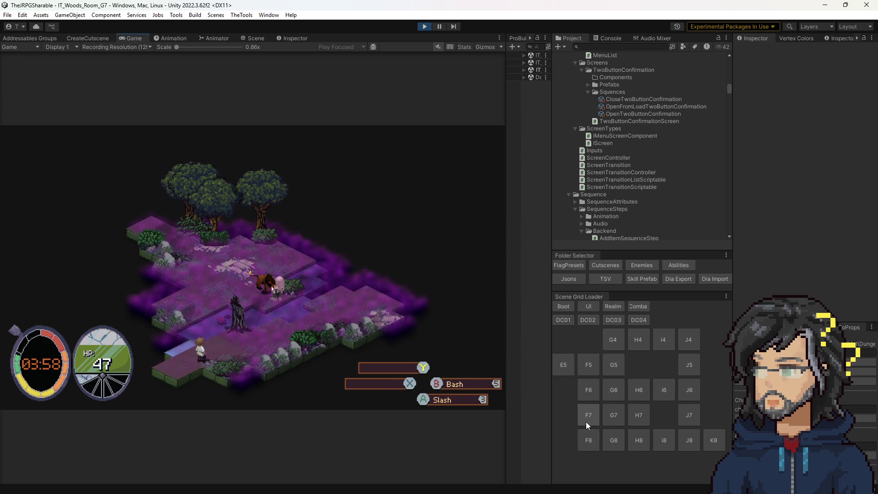
# Stop play, open IT_Woods_Room_H8 from Scene Grid Loader, and zoom out to see its whole grid
pyautogui.click(424, 27)
pyautogui.click(639, 440)
pyautogui.scroll(-5, 306, 339)
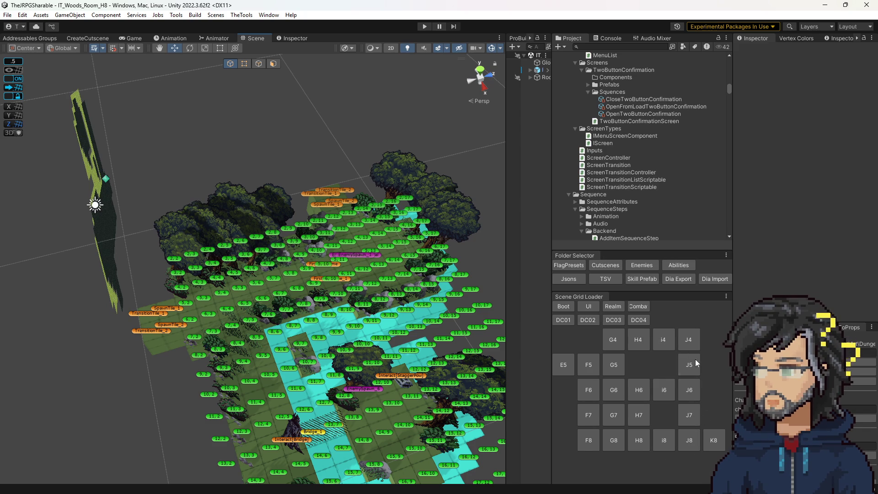
# Pass through F7 to open IT_Woods_Room_G7, orbiting and zooming to view its water tiles from above
pyautogui.click(664, 387)
pyautogui.click(588, 415)
pyautogui.moveTo(485, 366); pyautogui.dragTo(426, 358)
pyautogui.click(614, 415)
pyautogui.moveTo(375, 337)
pyautogui.mouseDown()
pyautogui.moveTo(287, 319)
pyautogui.moveTo(298, 326)
pyautogui.mouseUp()
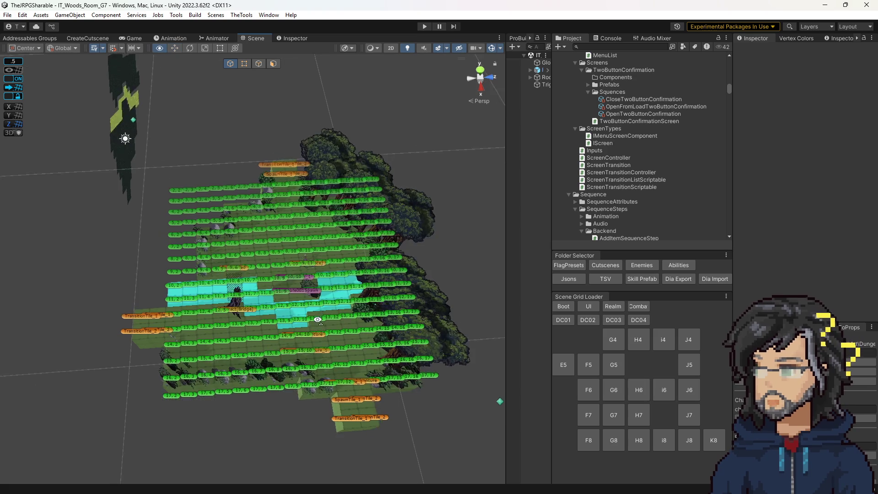
pyautogui.scroll(5, 193, 308)
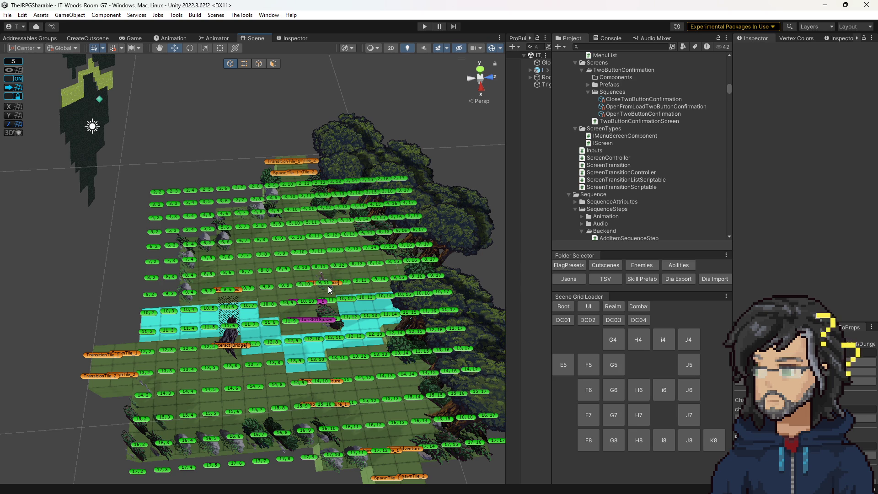
# Open the G5 woods room and inspect its EnemySpawn_1 and EnemySpawn_5 spawners
pyautogui.click(611, 363)
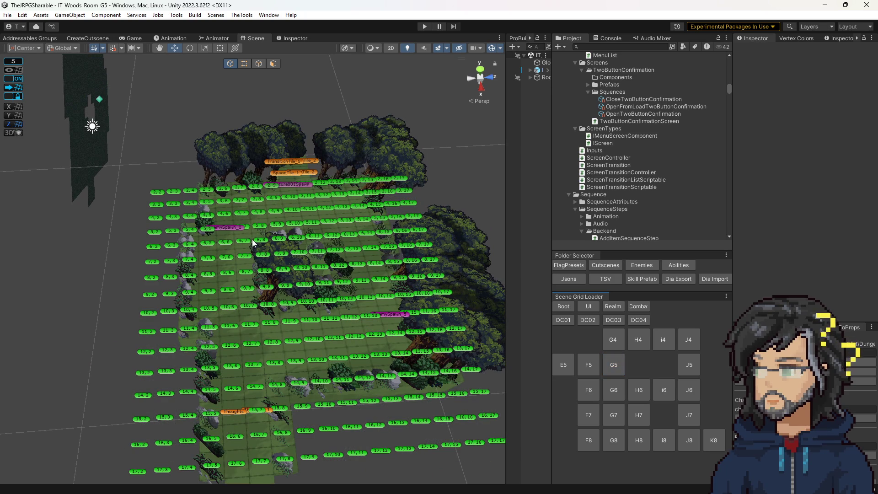
pyautogui.click(234, 229)
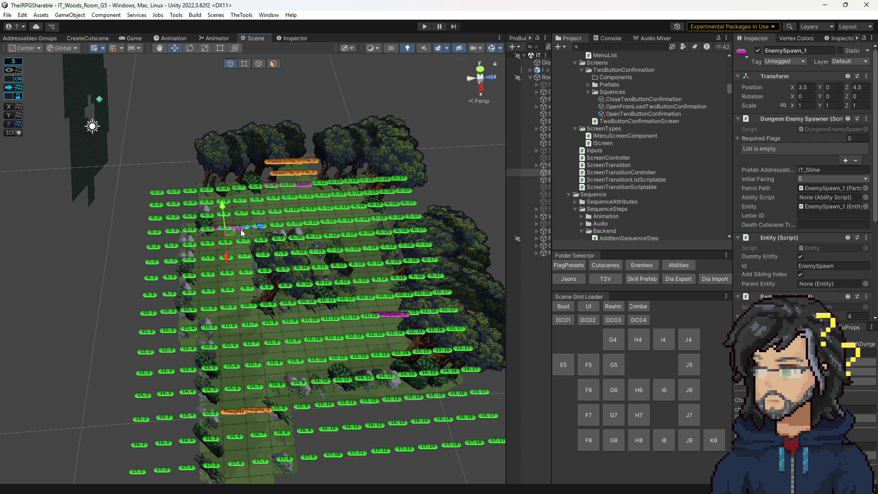
pyautogui.click(409, 315)
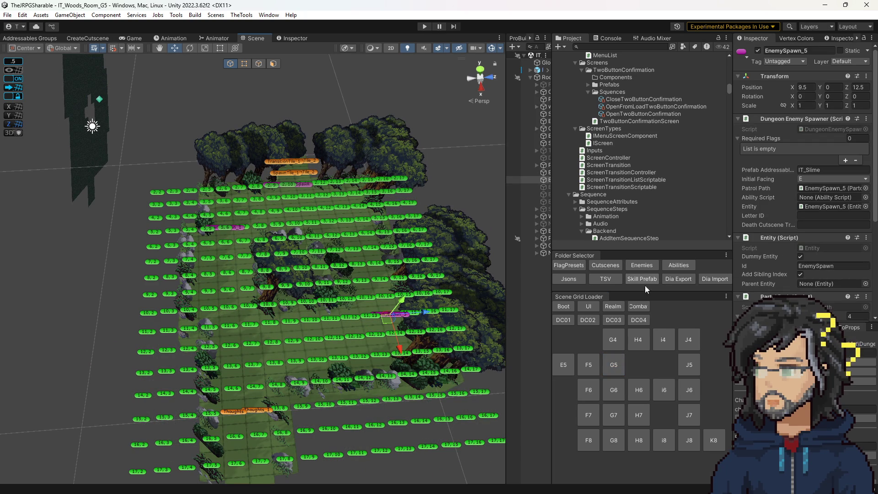
# Look at the G4 and H4 rooms, orbiting around H4's river, then reopen G7
pyautogui.click(614, 339)
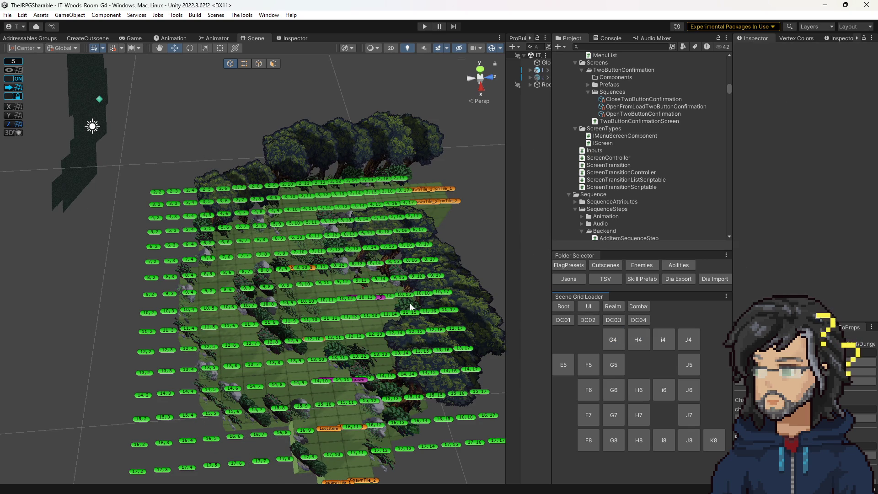
pyautogui.click(638, 340)
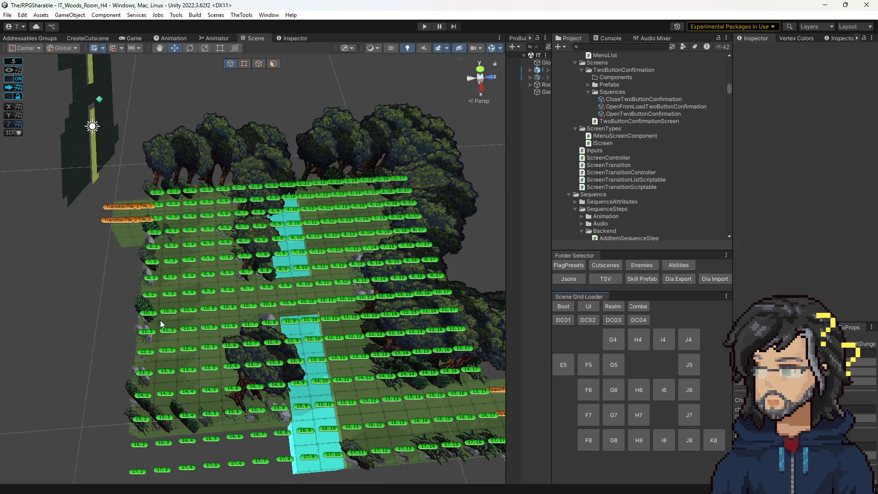
pyautogui.moveTo(169, 287); pyautogui.dragTo(338, 341)
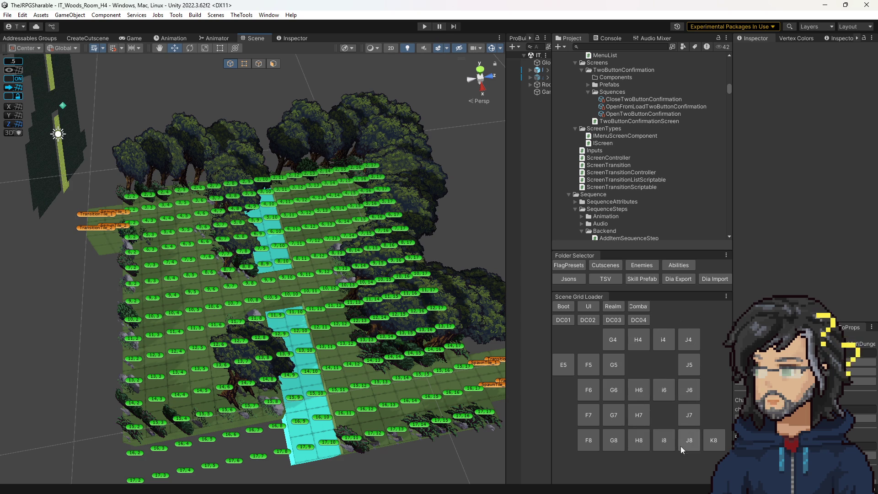
pyautogui.click(616, 424)
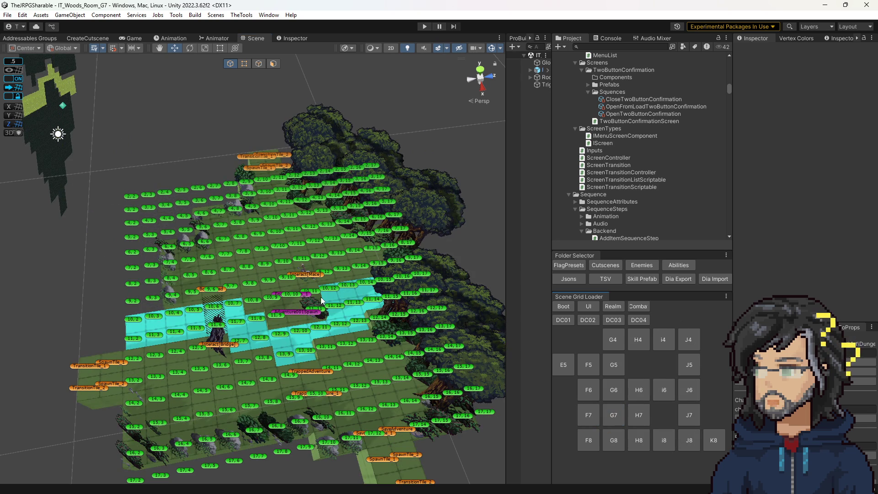
# Step through the G6, H4 and I4 rooms, ending on IT_Woods_Room_E5
pyautogui.click(616, 365)
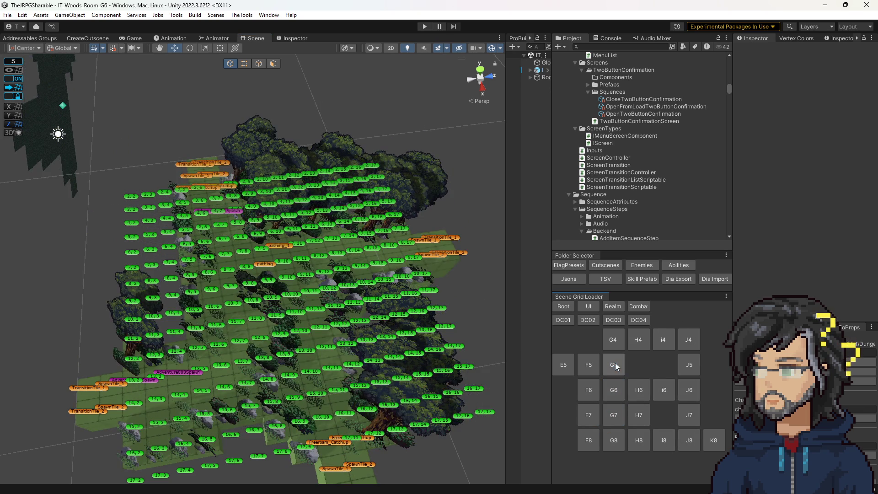
pyautogui.click(640, 341)
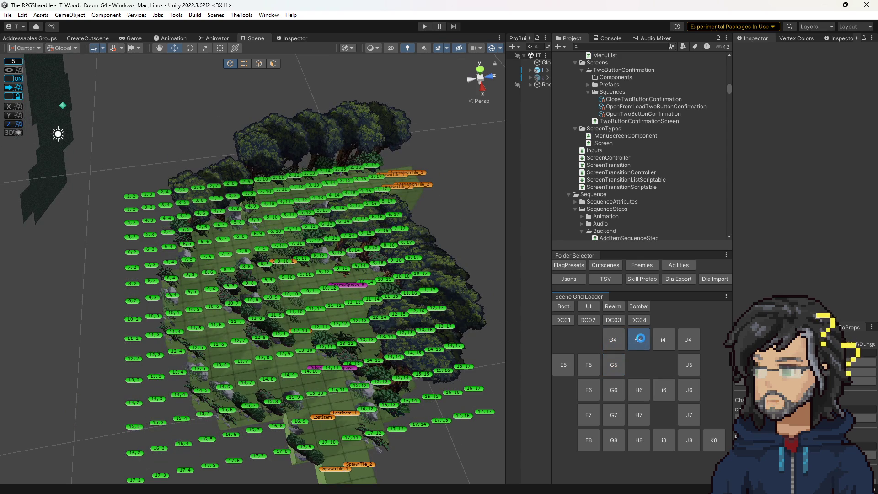
pyautogui.click(664, 344)
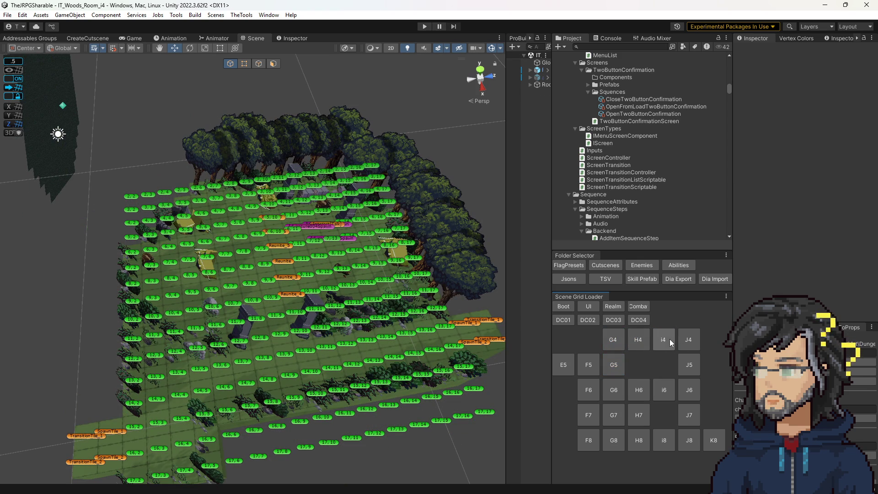
pyautogui.click(563, 364)
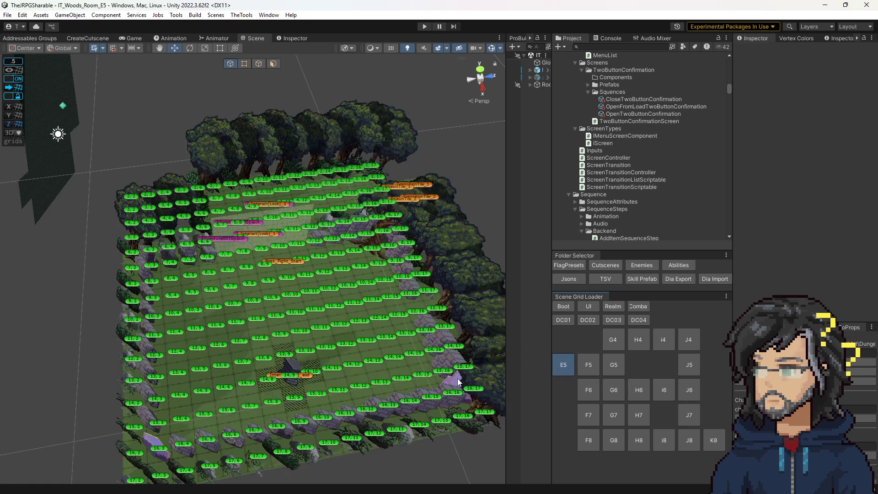
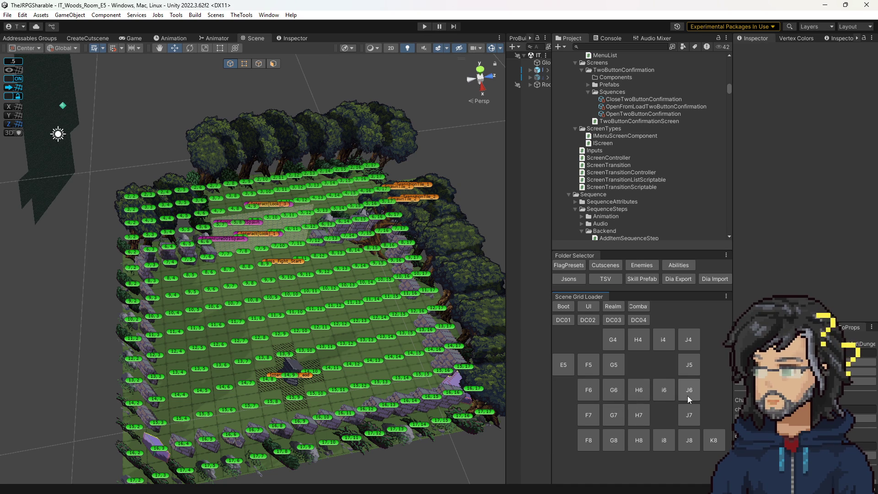
# Load the IT_Woods_Room_G7 scene and jump to the Skill screen Prefabs folder
pyautogui.click(614, 414)
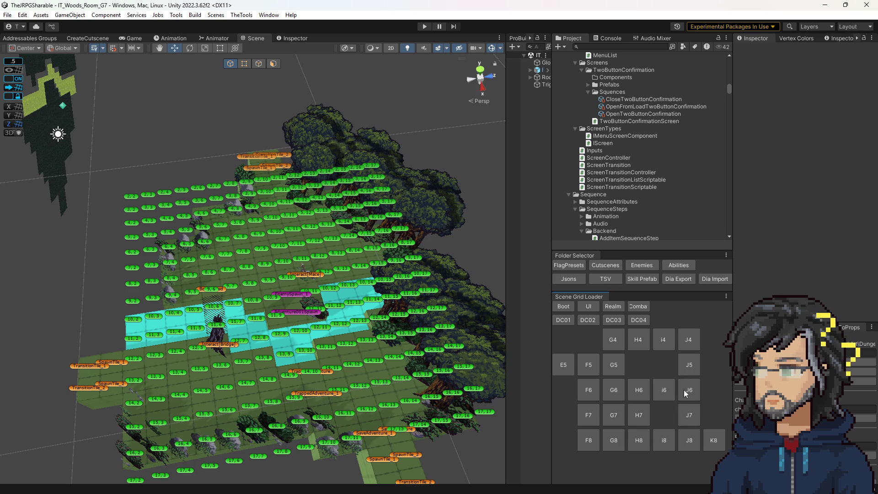
pyautogui.click(688, 401)
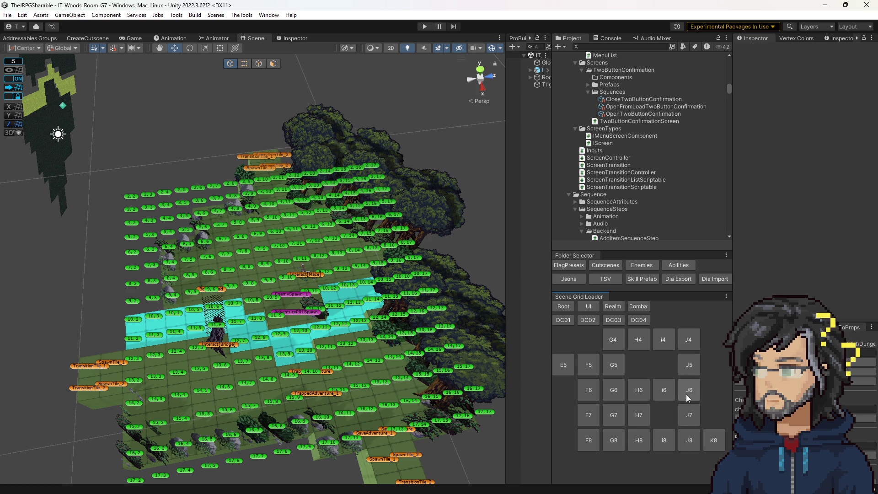
pyautogui.click(639, 280)
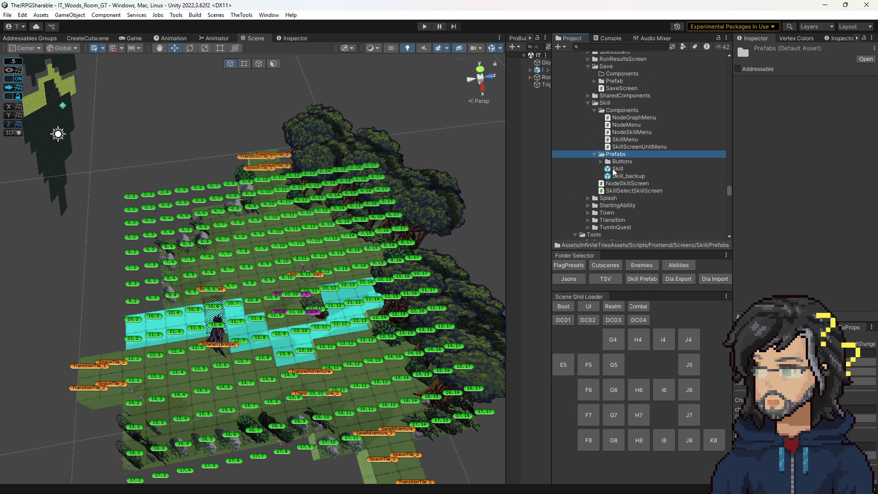
# Open the Skill prefab and expand its hierarchy down to NodesLoader
pyautogui.doubleClick(618, 169)
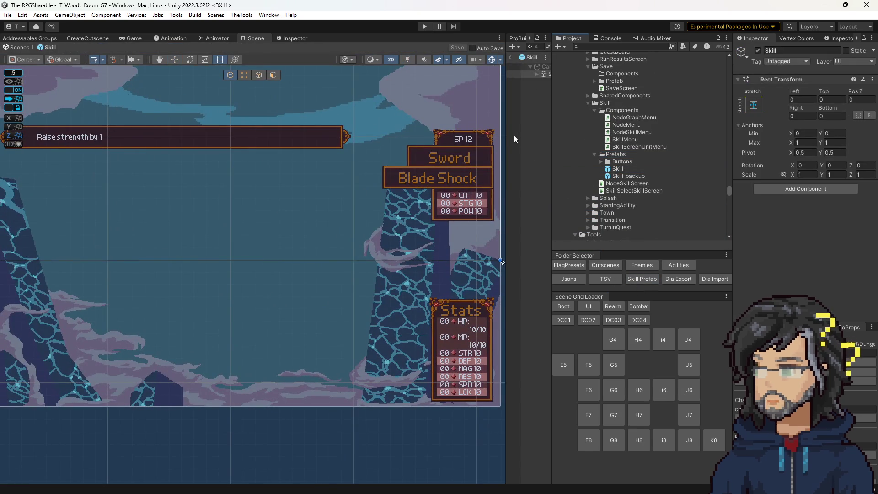
pyautogui.moveTo(505, 134); pyautogui.dragTo(472, 138)
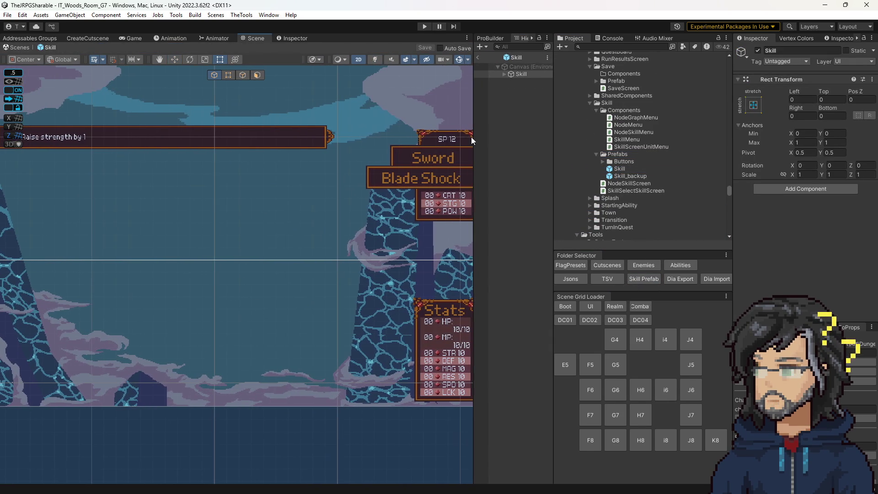
pyautogui.click(504, 73)
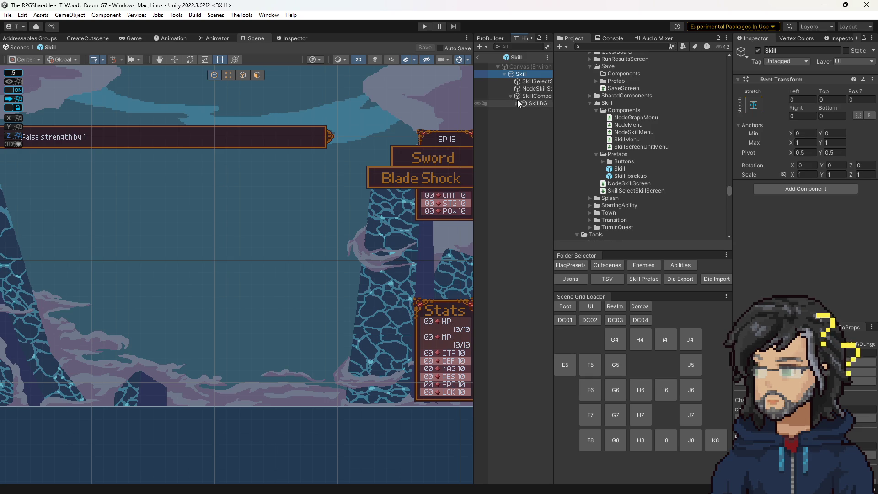
pyautogui.click(517, 103)
pyautogui.click(540, 176)
# Generate the skill-tree nodes, inspect the lightning nodes, then switch to Balsamiq
pyautogui.click(807, 275)
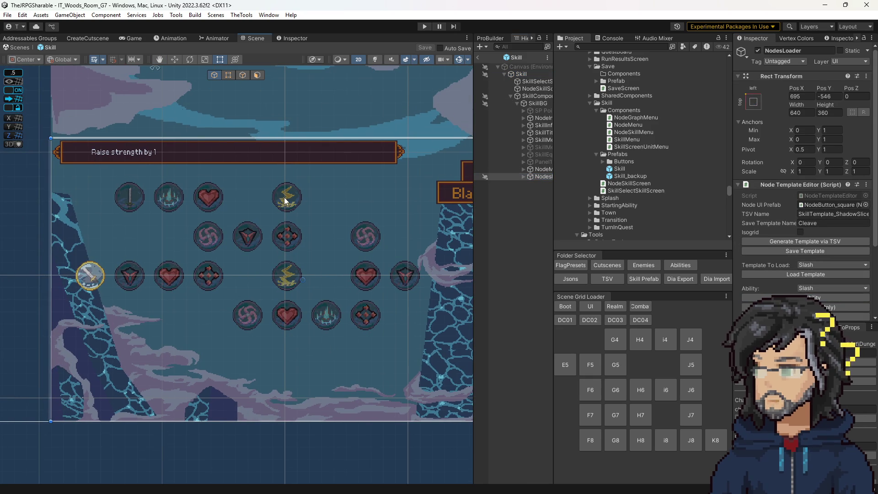
pyautogui.click(295, 193)
pyautogui.click(295, 193)
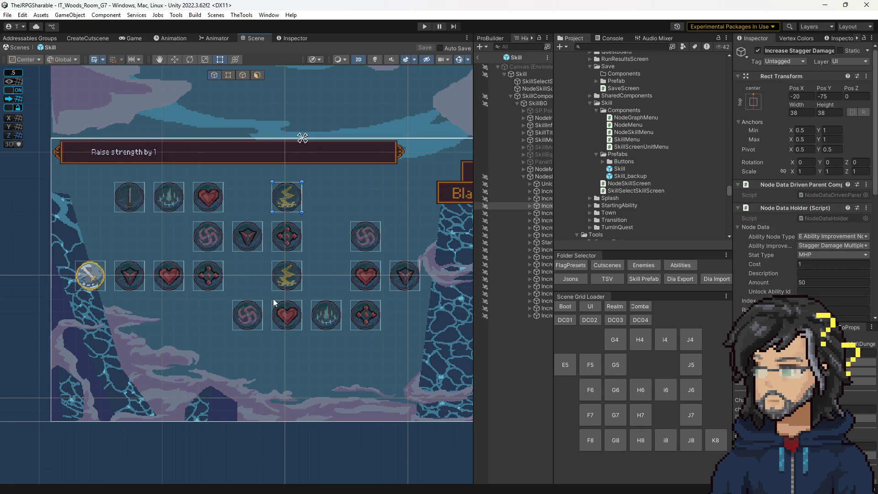
pyautogui.click(293, 276)
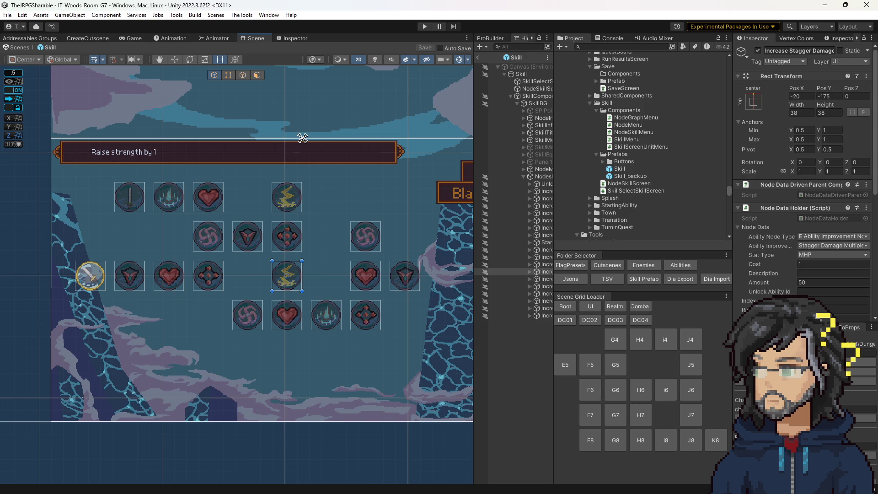
pyautogui.hotkey('alt', 'Tab')
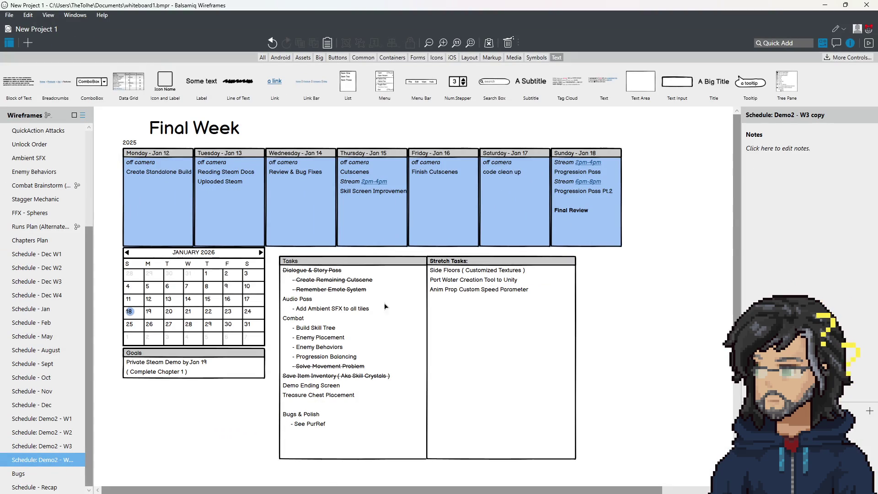
# Strike through the Enemy Behaviors task with a ~ in the Tasks list
pyautogui.doubleClick(310, 332)
pyautogui.click(322, 337)
pyautogui.moveTo(322, 337); pyautogui.dragTo(380, 337)
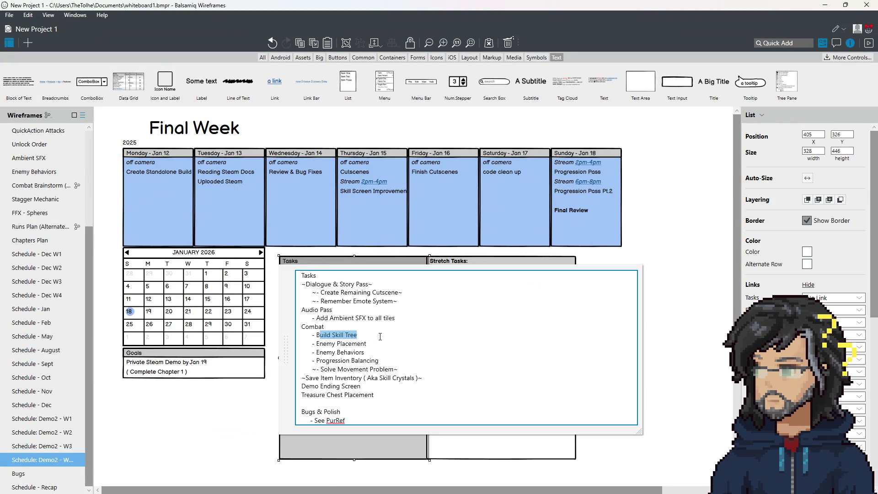
pyautogui.moveTo(320, 343)
pyautogui.mouseDown()
pyautogui.moveTo(366, 343)
pyautogui.moveTo(320, 352)
pyautogui.moveTo(364, 352)
pyautogui.mouseUp()
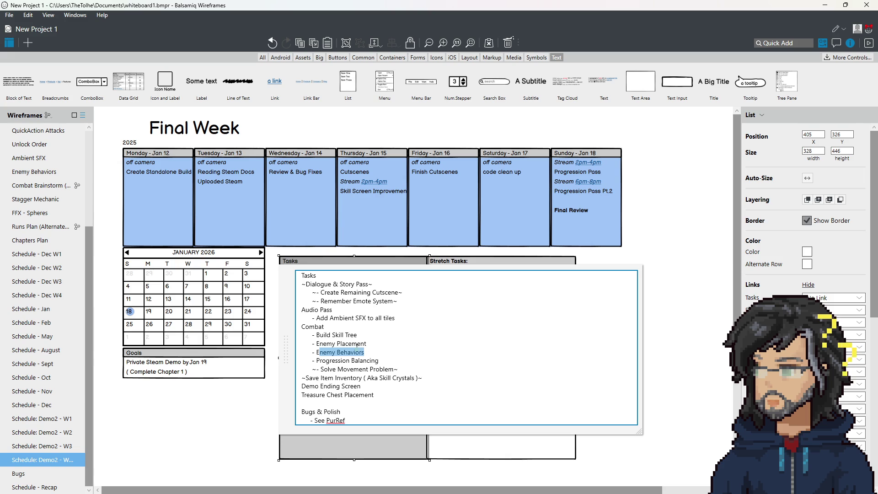
pyautogui.click(370, 349)
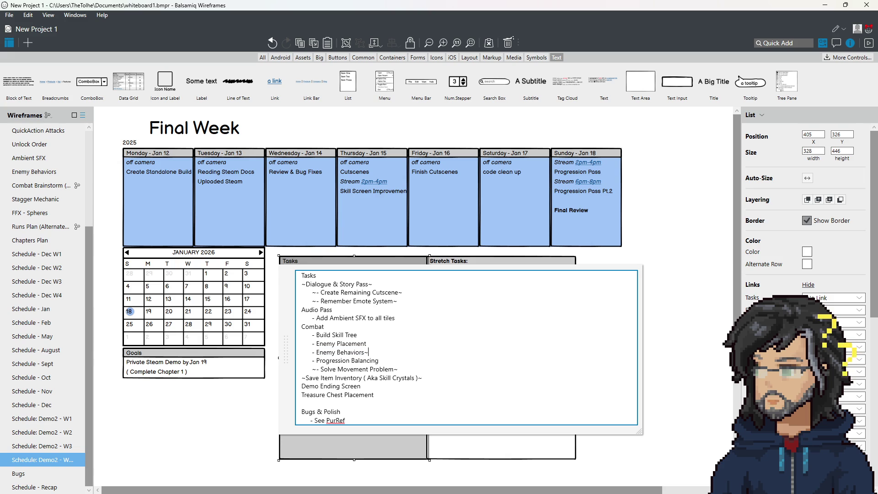
pyautogui.write('~')
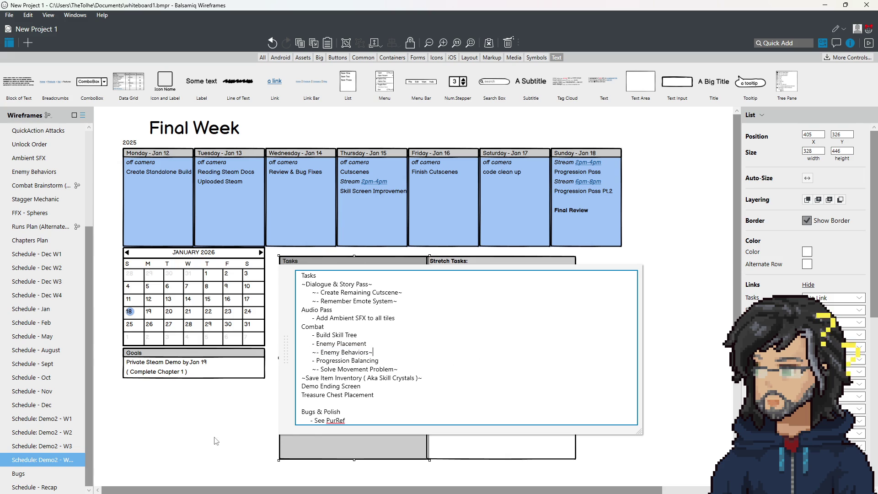
pyautogui.click(217, 441)
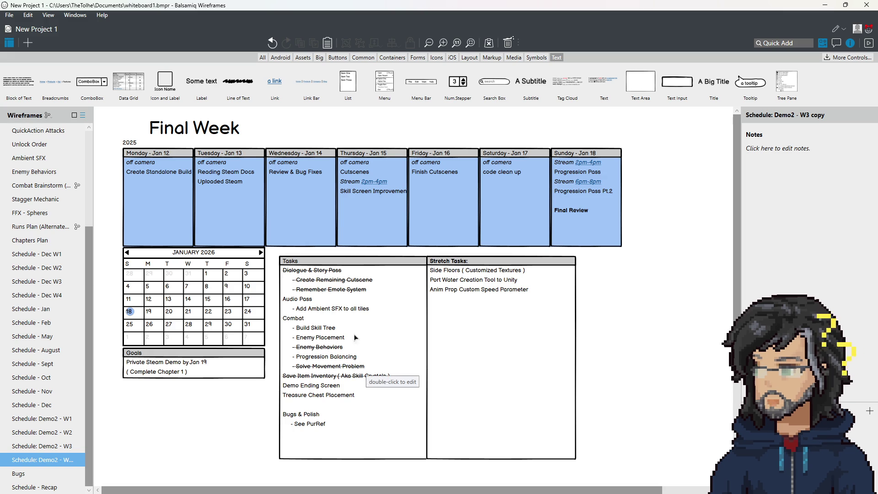
# Reopen the Tasks list and cut the Treasure Chest Placement line
pyautogui.doubleClick(347, 351)
pyautogui.click(405, 360)
pyautogui.moveTo(405, 360); pyautogui.dragTo(373, 352)
pyautogui.press('BackSpace')
pyautogui.hotkey('ctrl', 'z')
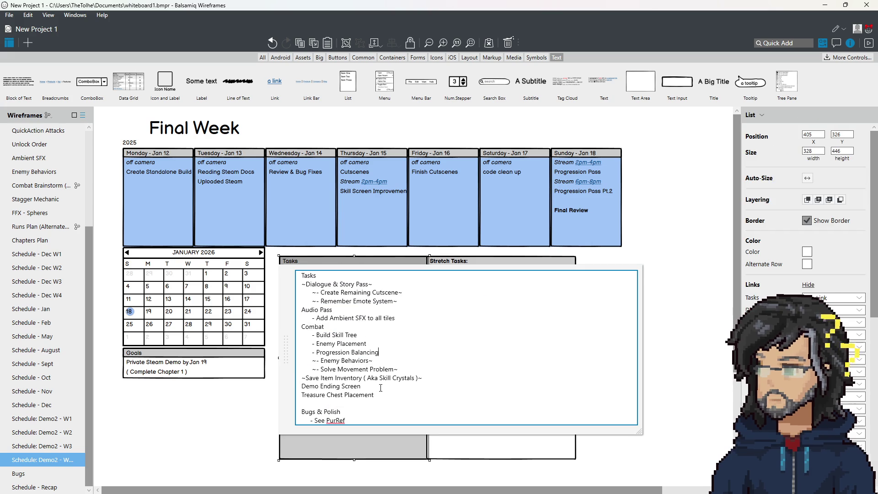
pyautogui.click(415, 378)
pyautogui.tripleClick(392, 395)
pyautogui.hotkey('ctrl', 'x')
# Paste Treasure Chest Placement under Progression Balancing and fix its indentation
pyautogui.press('Up')
pyautogui.press('Up')
pyautogui.press('Up')
pyautogui.hotkey('ctrl', 'v')
pyautogui.click(302, 361)
pyautogui.press('Tab')
pyautogui.press('Tab')
pyautogui.press('BackSpace')
pyautogui.press('BackSpace')
pyautogui.press('Tab')
pyautogui.click(181, 435)
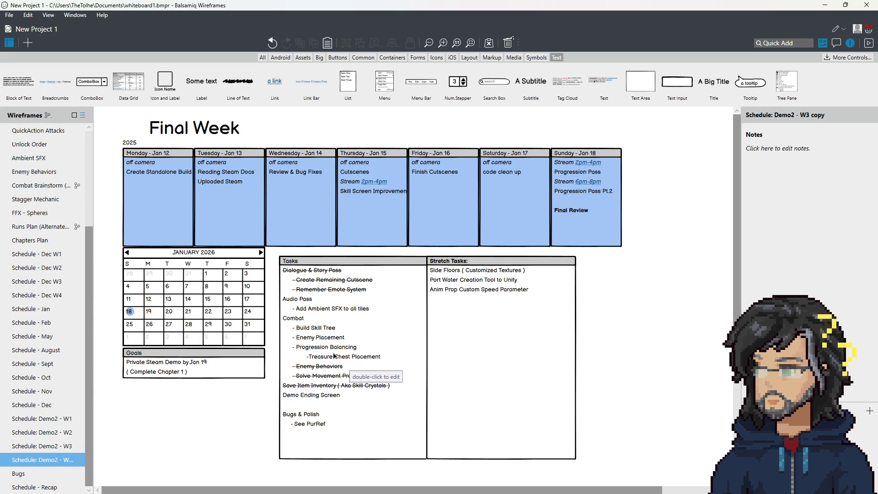
# Strike through the Demo Ending Screen task with ~ and finish editing
pyautogui.doubleClick(382, 360)
pyautogui.click(408, 371)
pyautogui.moveTo(312, 328); pyautogui.dragTo(364, 361)
pyautogui.click(364, 361)
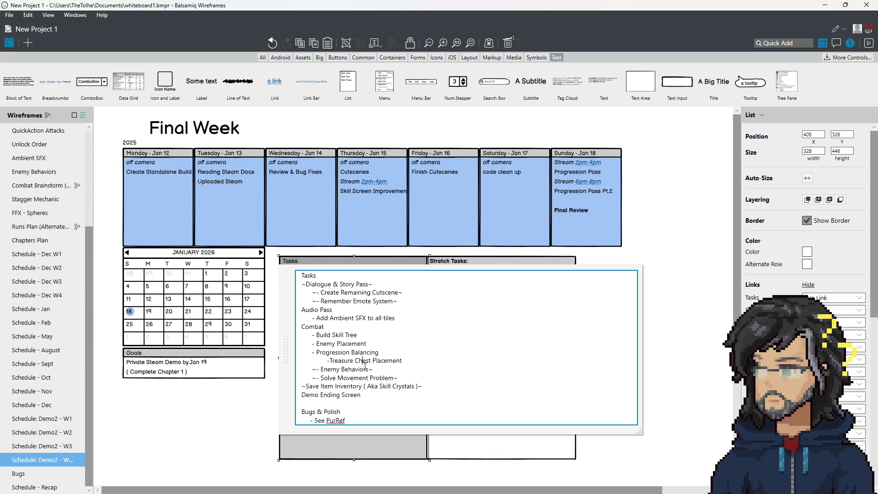
pyautogui.press('Down')
pyautogui.press('Home')
pyautogui.write('~')
pyautogui.press('End')
pyautogui.write('~')
pyautogui.hotkey('ctrl', 'Return')
pyautogui.click(255, 403)
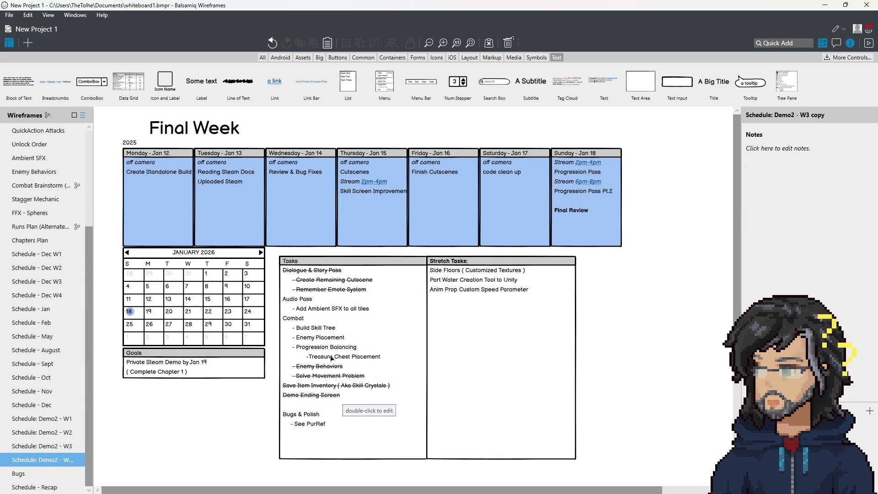
# Add a '-Add Audio ForFoes' line under the ambient SFX task
pyautogui.doubleClick(322, 310)
pyautogui.click(400, 317)
pyautogui.press('Return')
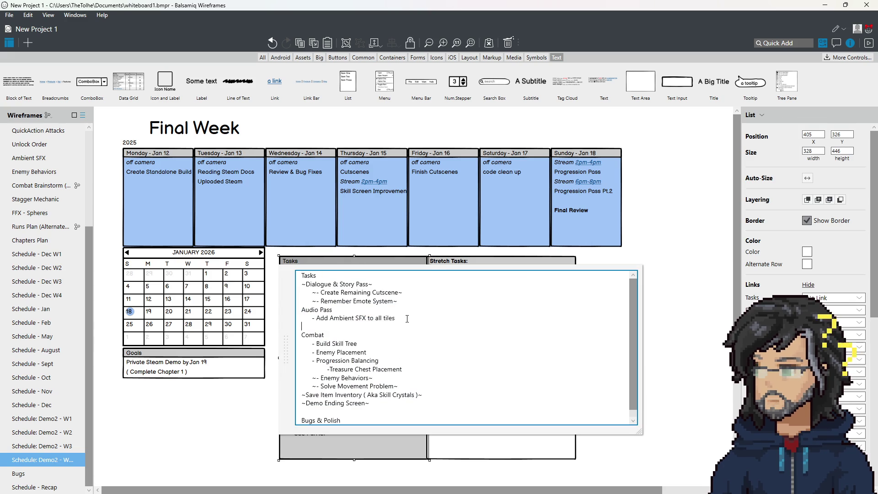
pyautogui.press('BackSpace')
pyautogui.press('BackSpace')
pyautogui.press('BackSpace')
pyautogui.press('Return')
pyautogui.write('-Add A')
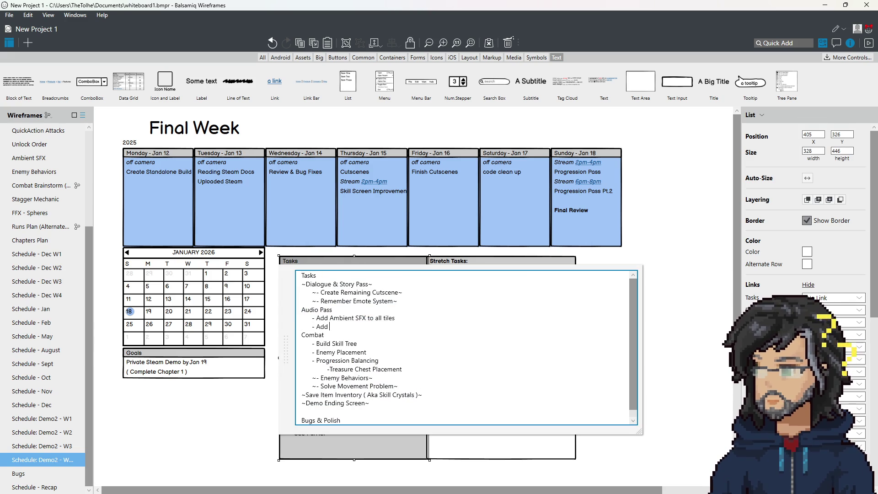
pyautogui.write('udio ')
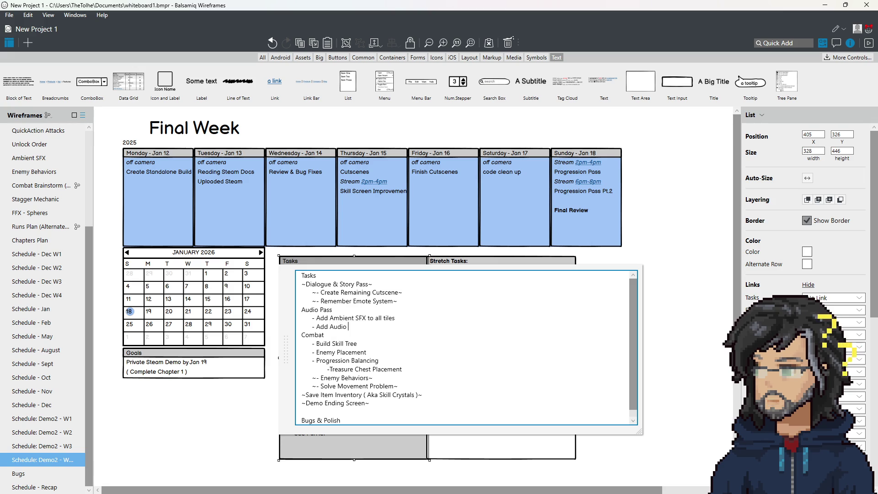
pyautogui.write('For M')
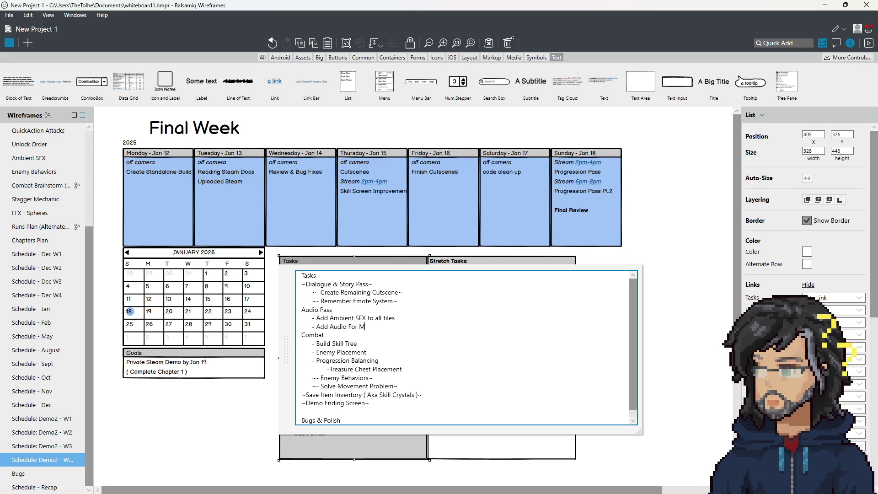
pyautogui.press('BackSpace')
pyautogui.write('Foes')
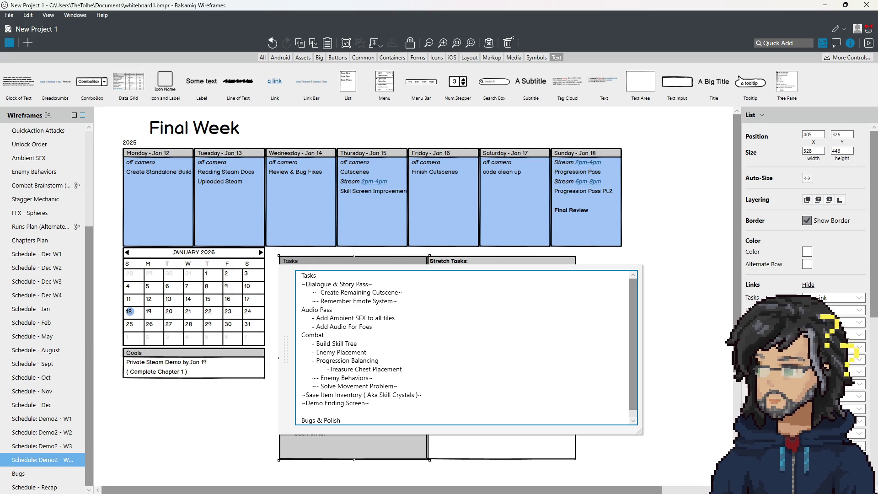
pyautogui.click(229, 427)
# Append '(Slime, Bat, Boar)' to the foe audio line, then minimize Balsamiq
pyautogui.click(229, 427)
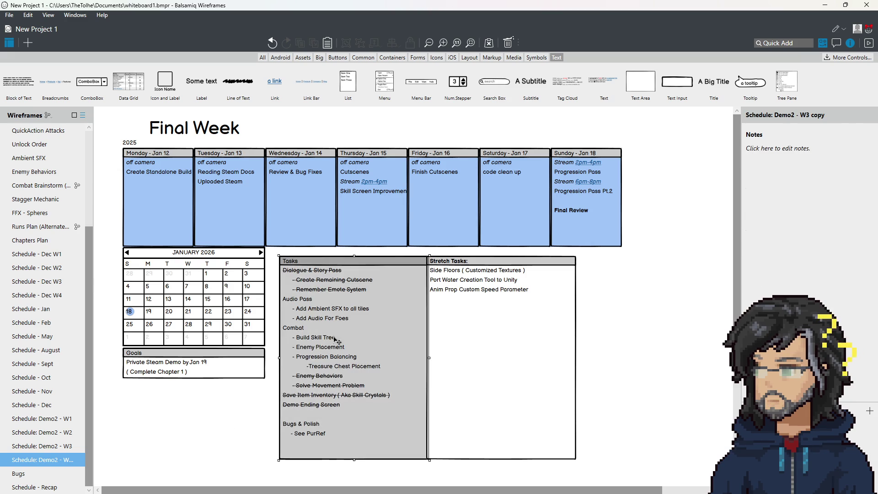
pyautogui.doubleClick(330, 319)
pyautogui.write('(S')
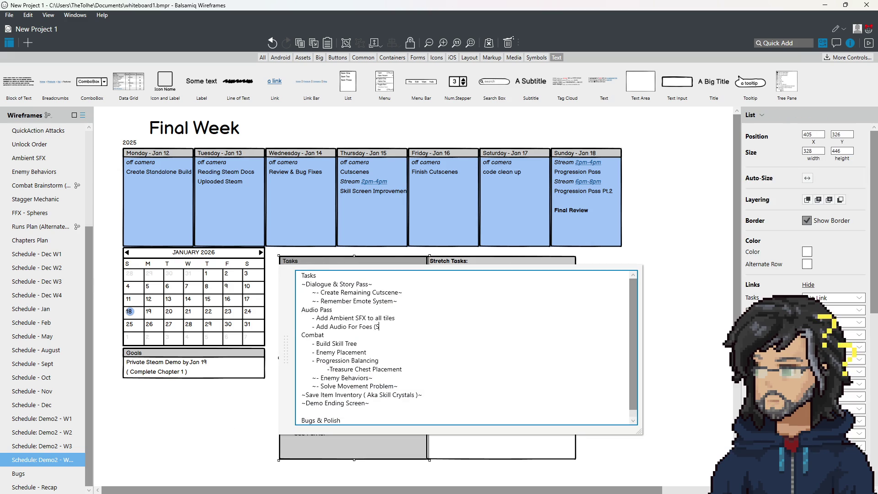
pyautogui.write('lime, Bat, Boar')
pyautogui.click(251, 417)
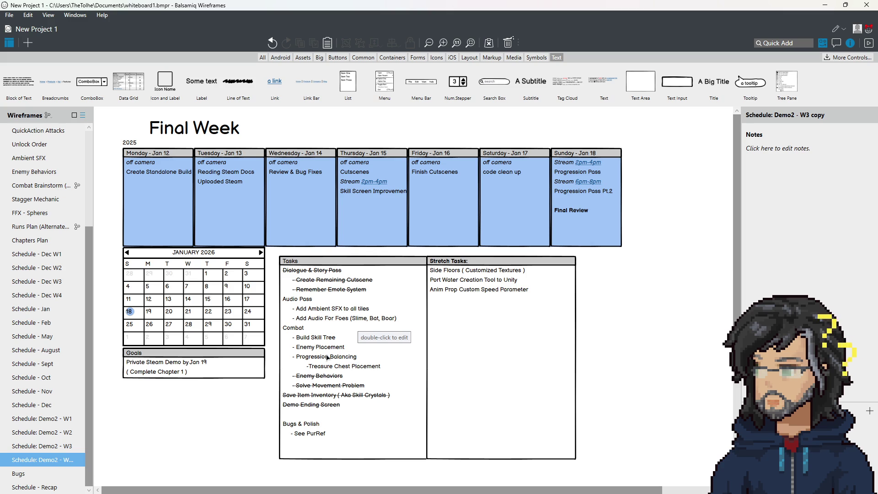
pyautogui.click(824, 6)
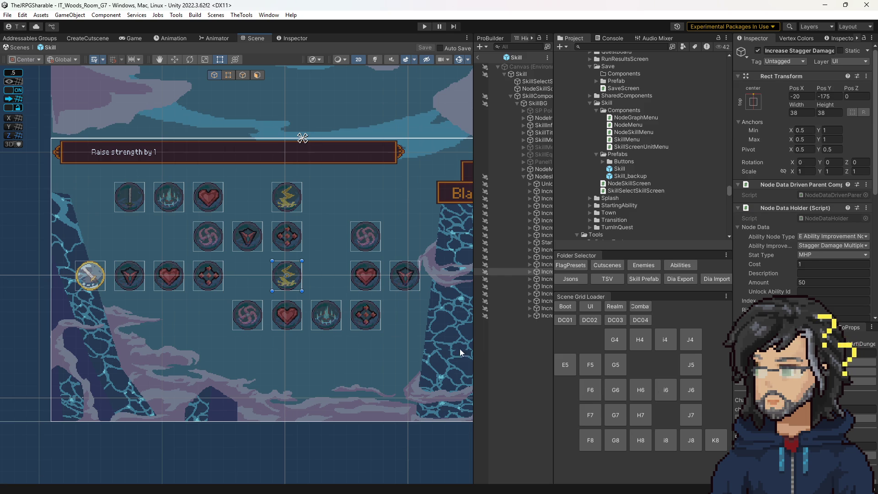
# Load rooms H8, G7, G4, H4, i4, J4, J7, J8 in turn, ending on G7
pyautogui.click(640, 439)
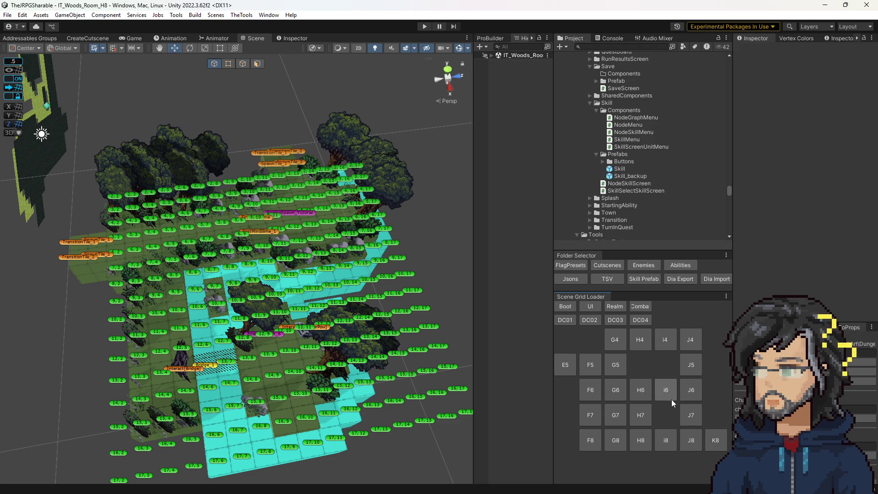
pyautogui.click(610, 417)
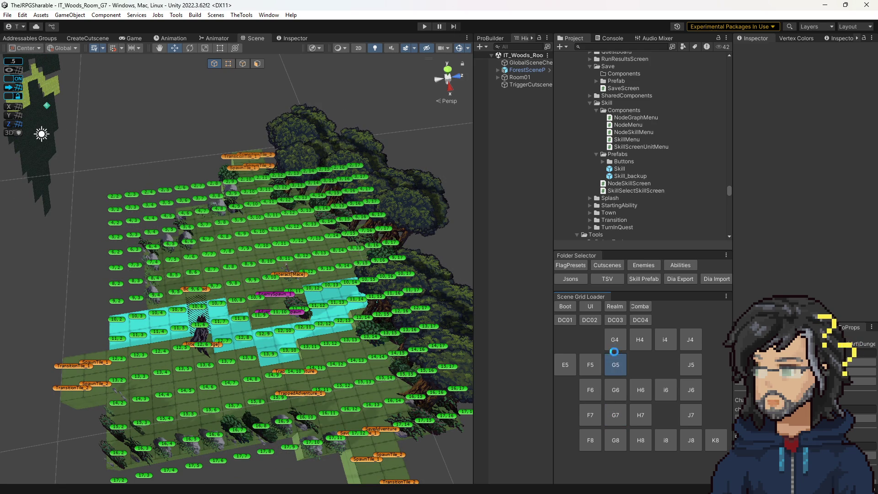
pyautogui.click(615, 344)
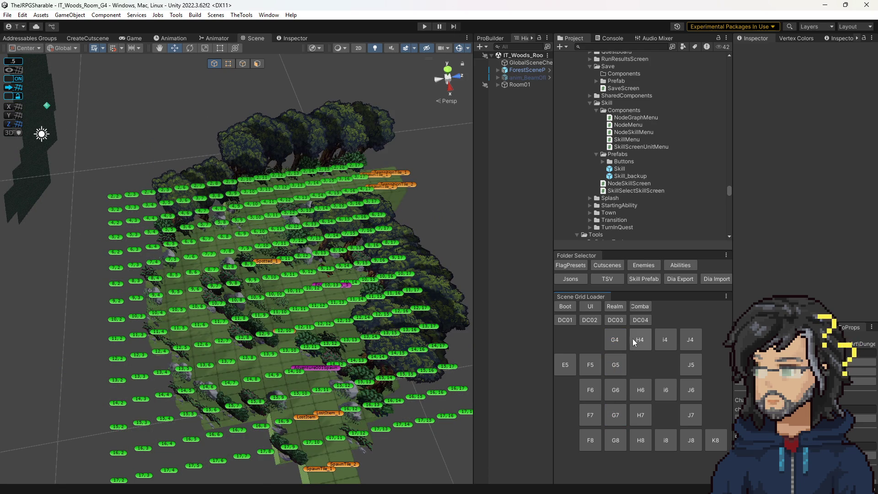
pyautogui.click(637, 338)
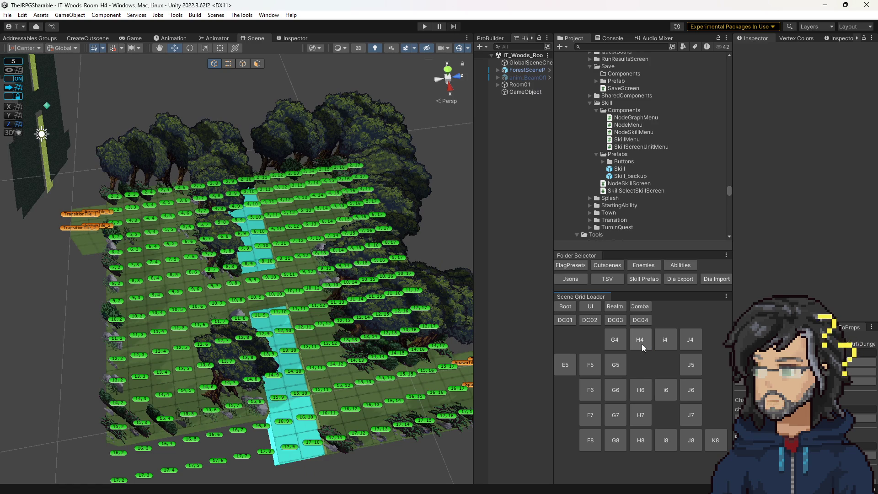
pyautogui.click(660, 342)
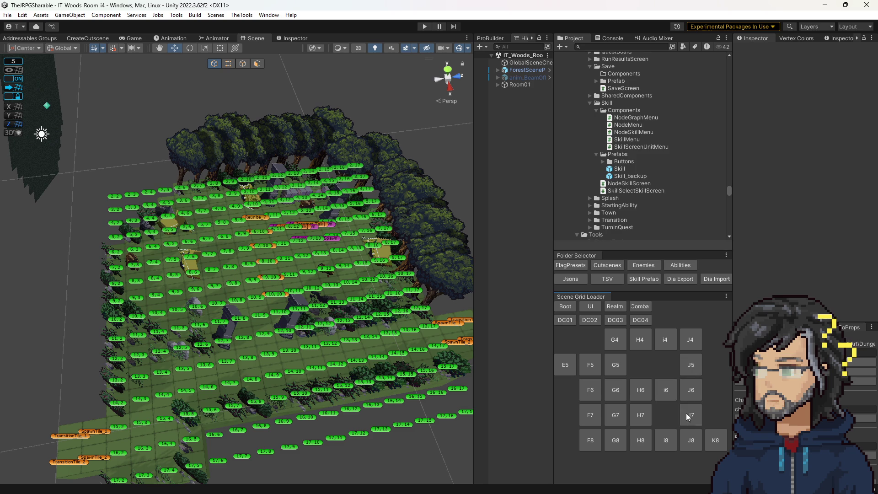
pyautogui.click(689, 343)
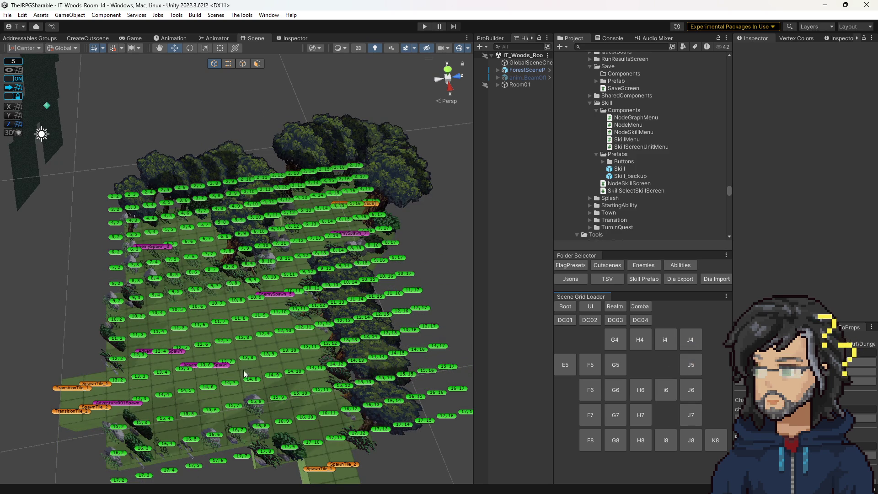
pyautogui.click(693, 421)
pyautogui.click(693, 439)
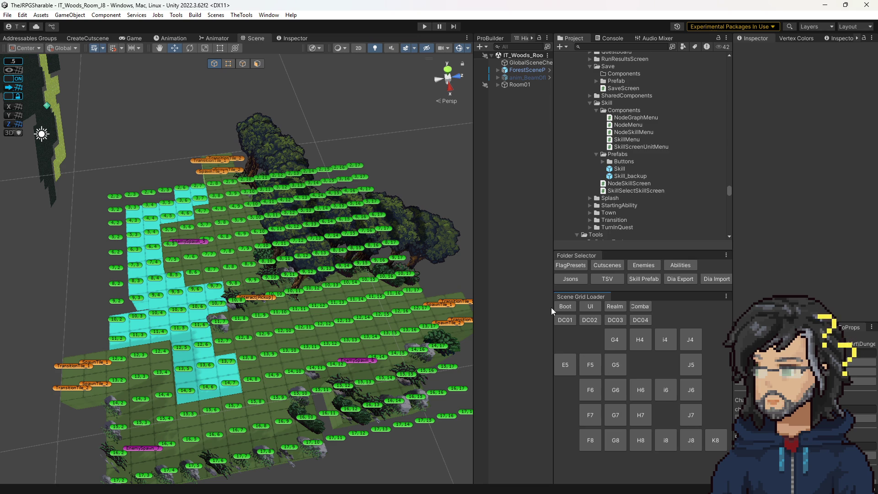
pyautogui.click(615, 415)
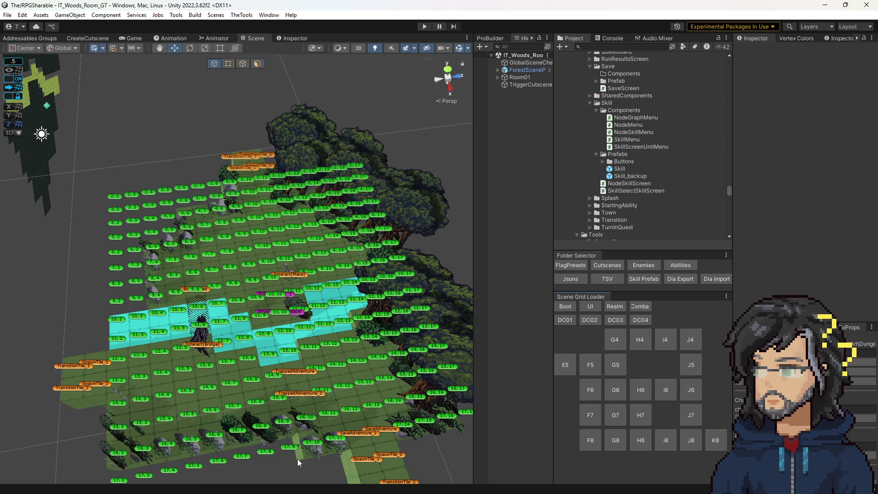